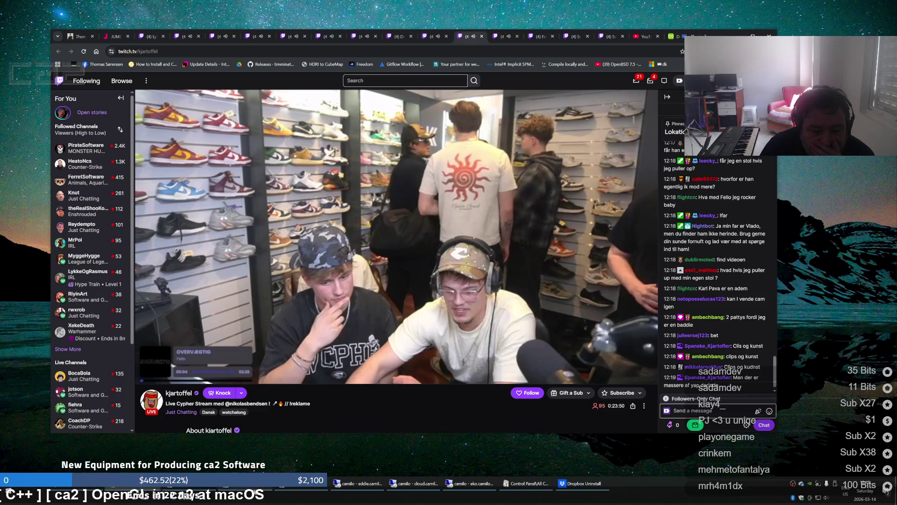
Switch from the Twitch stream to the full-screen remote CLion session with Alt+Tab
key(alt+Tab)
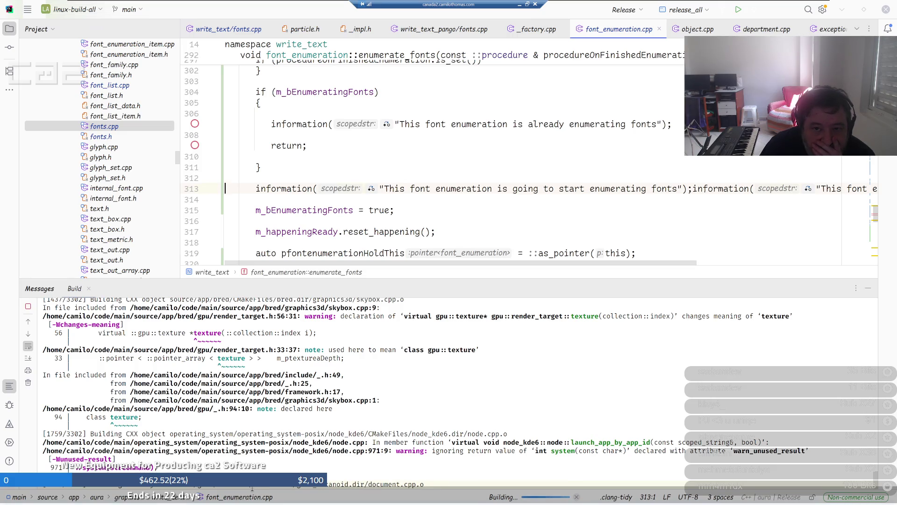
Minimize the remote CLion session and bring up the video-editing Twitch stream tab
click(518, 4)
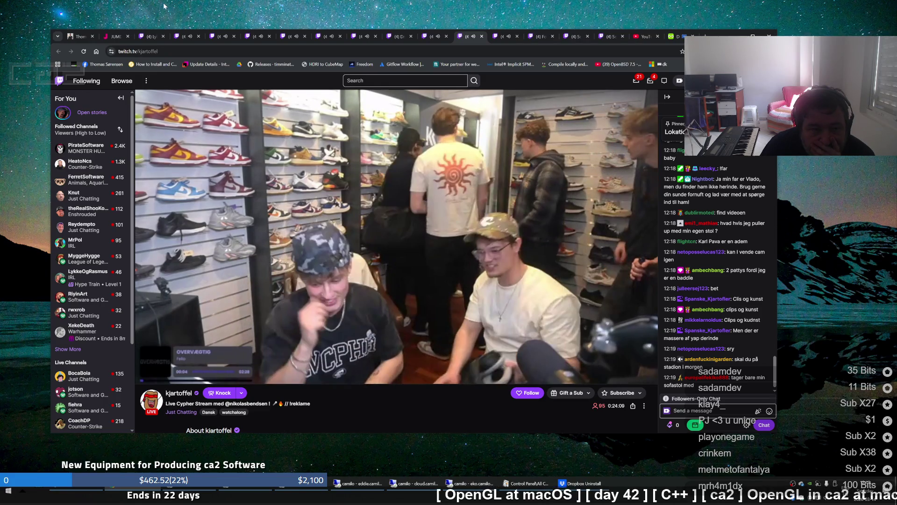
click(144, 38)
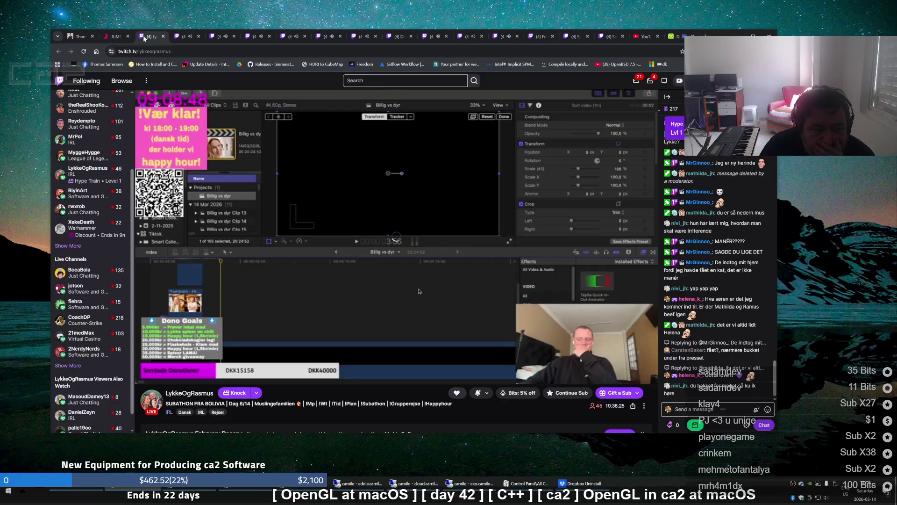
Step through the stream tabs from Counter-Strike to the SysDE career and sneaker-store cypher streams
click(184, 40)
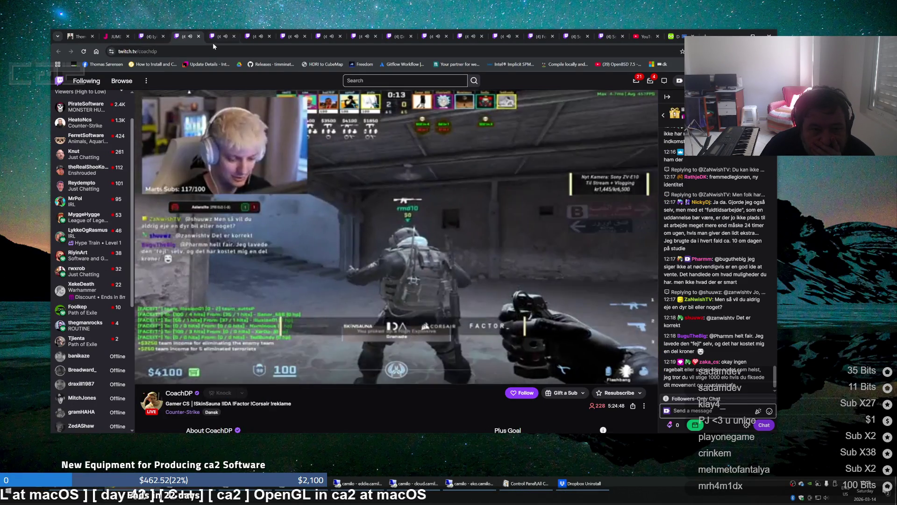
click(212, 42)
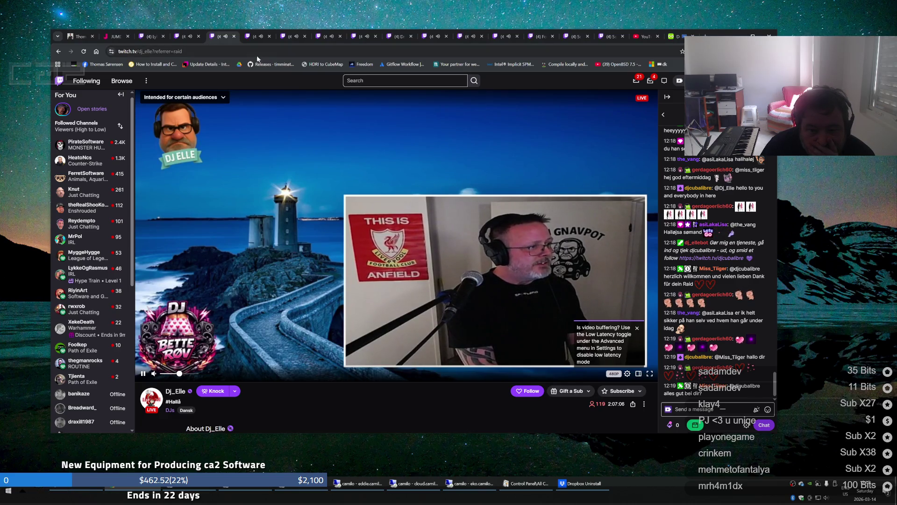
click(260, 41)
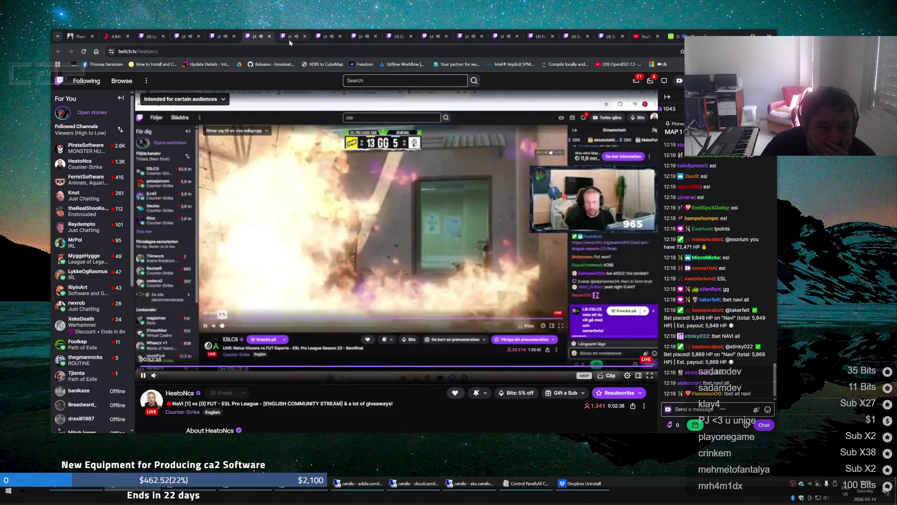
click(289, 39)
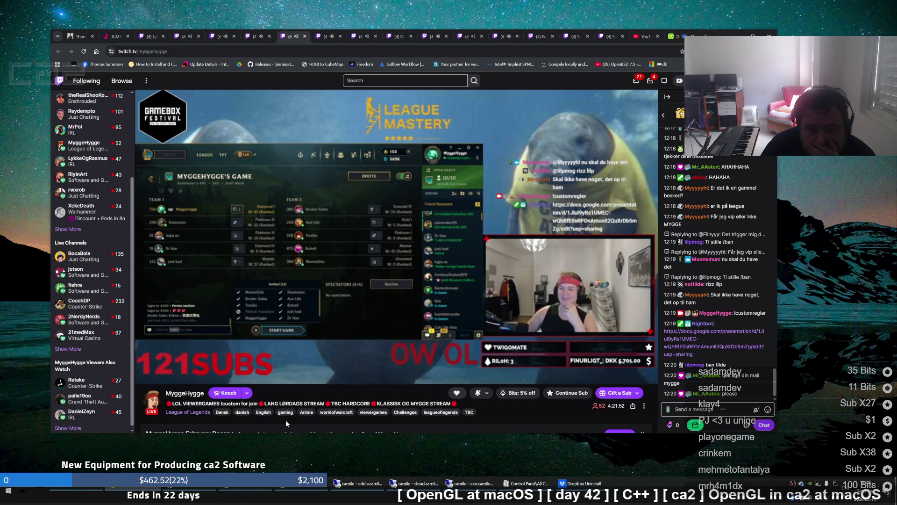
click(327, 37)
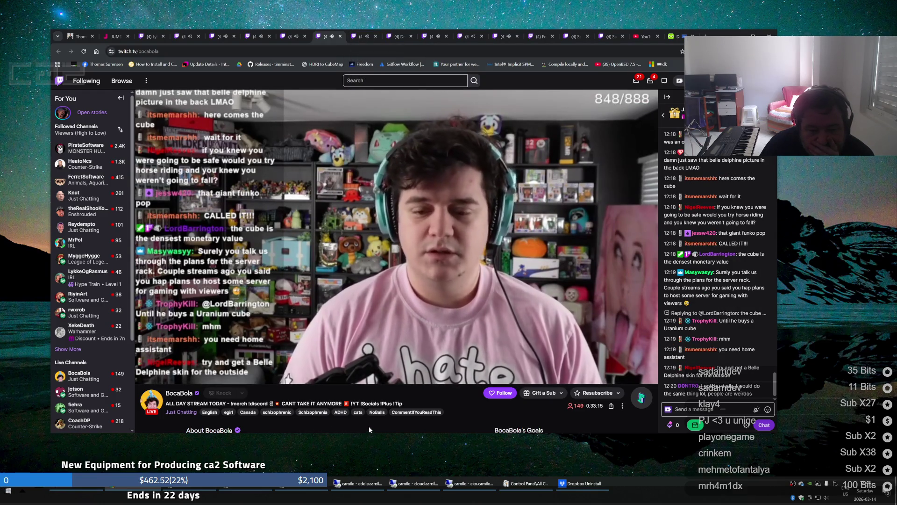
click(359, 38)
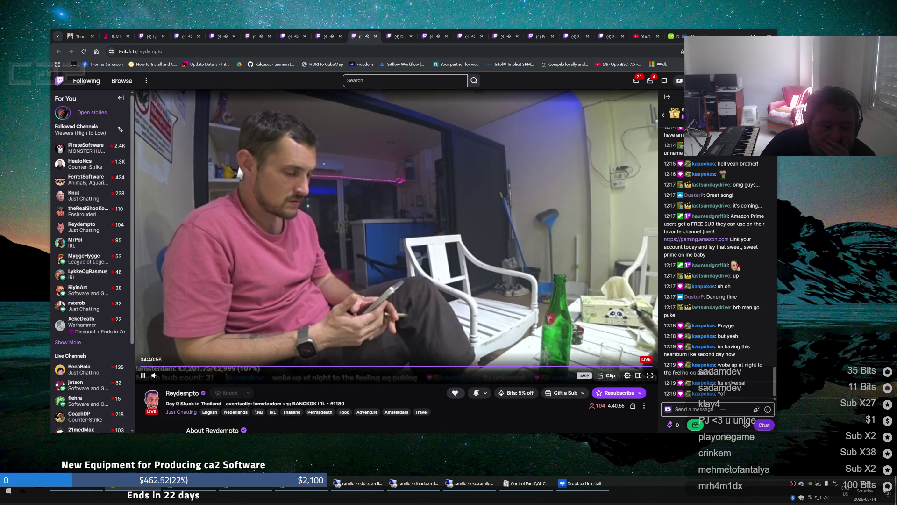
click(395, 36)
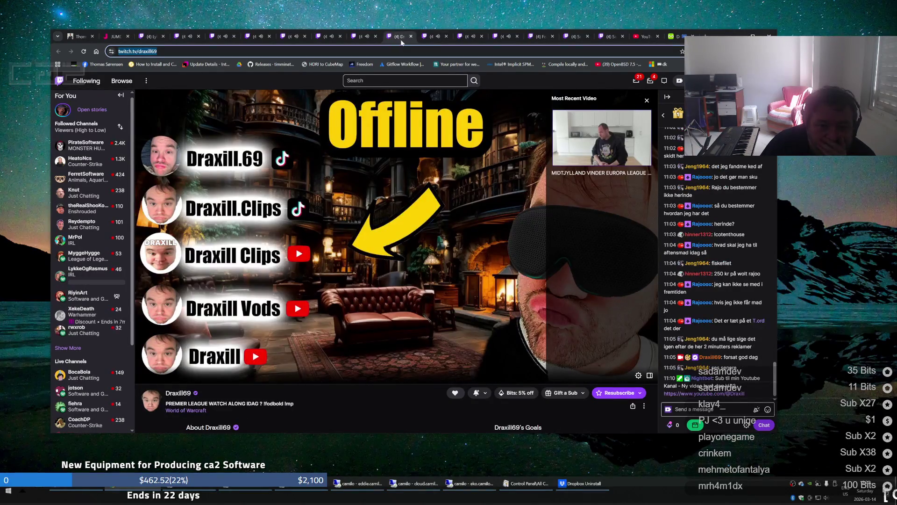
click(427, 37)
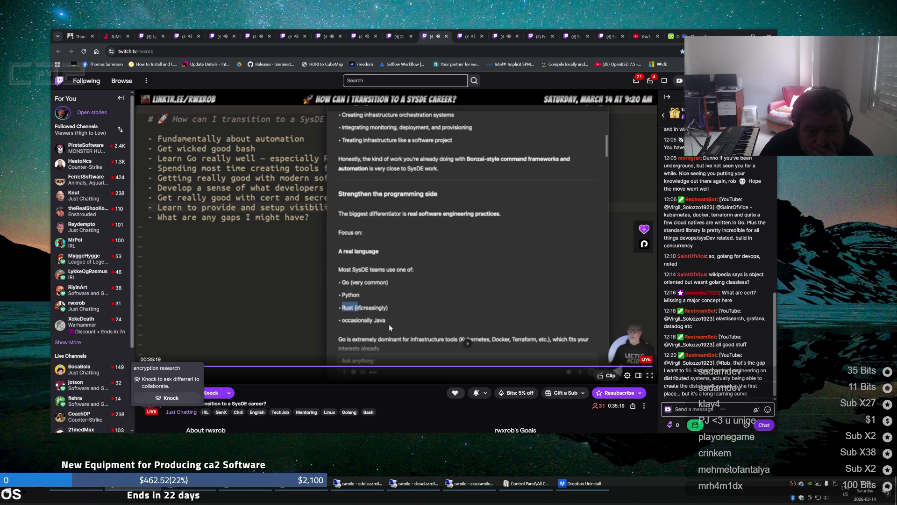
click(469, 37)
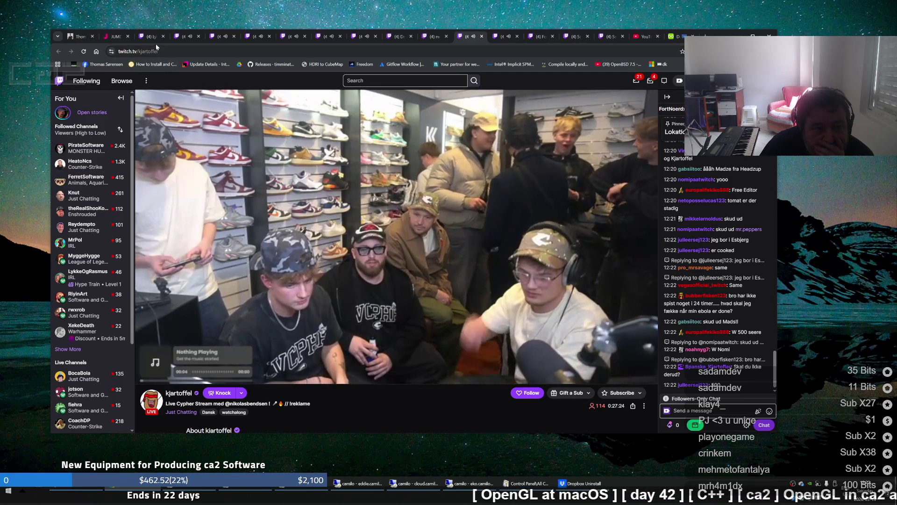
Switch to the Danish IRL subathon tab showing the streamer's video-editing screen
click(150, 36)
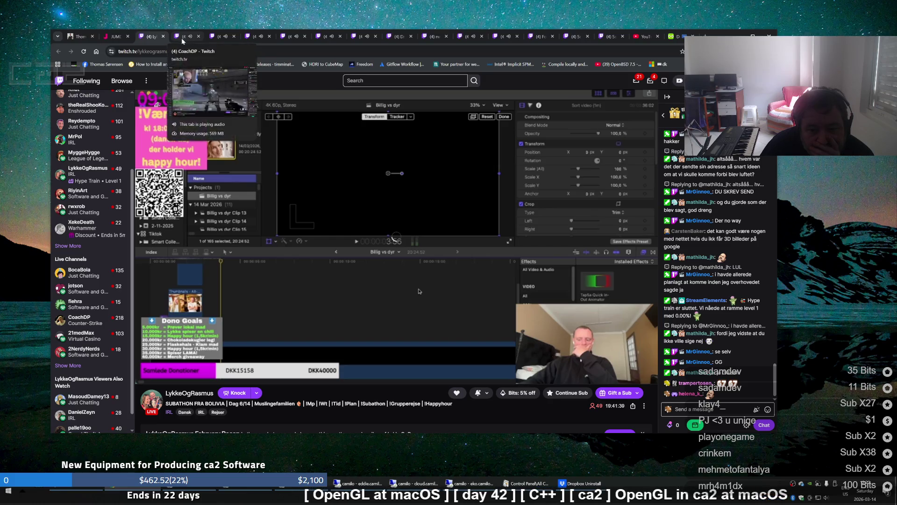
click(184, 39)
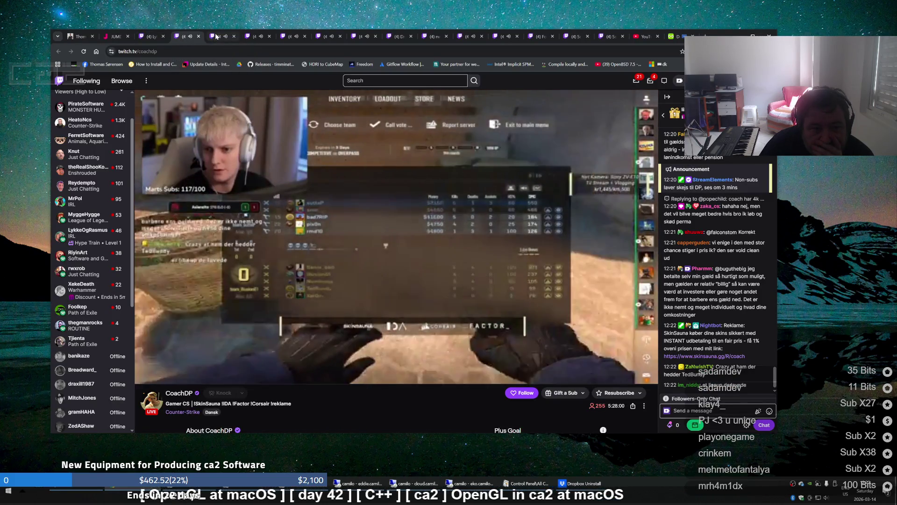
click(213, 38)
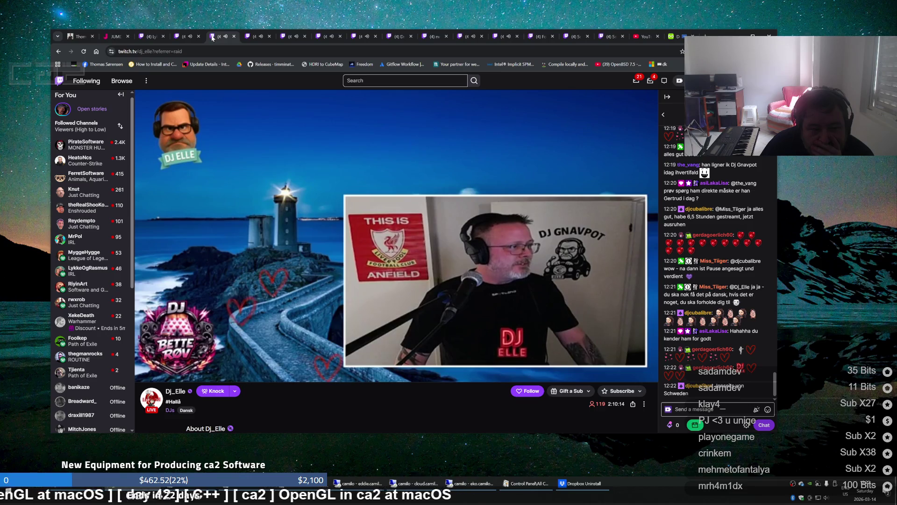
click(250, 39)
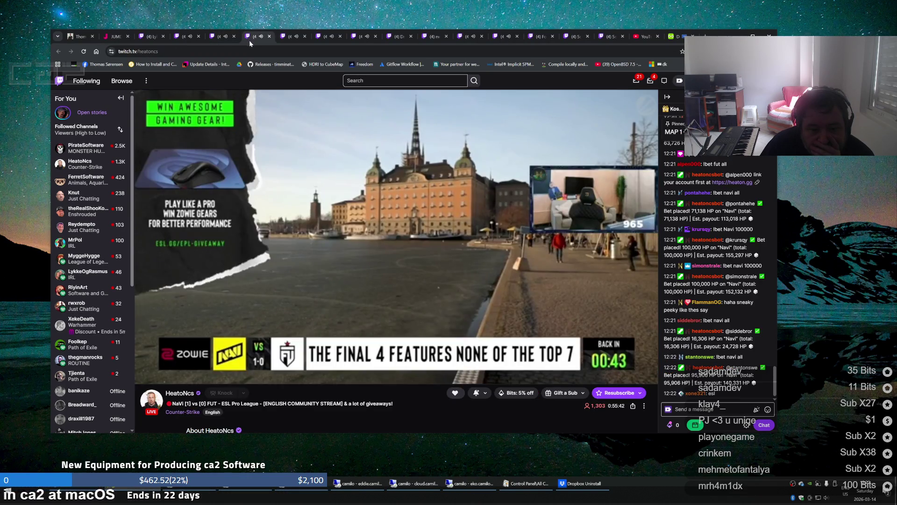
click(284, 39)
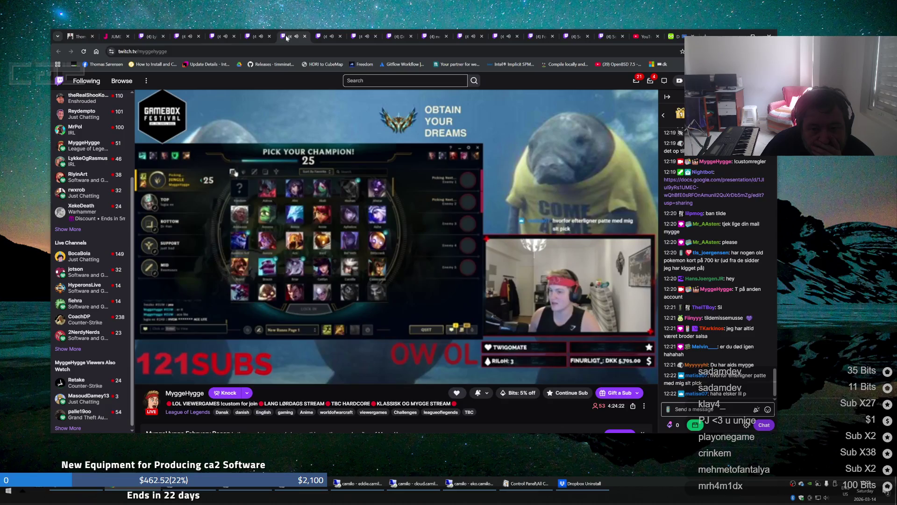
click(324, 41)
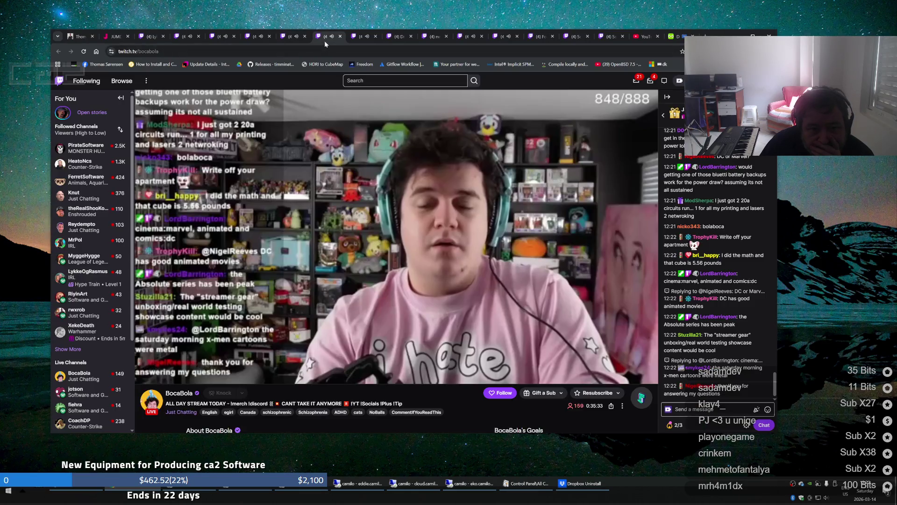
click(355, 43)
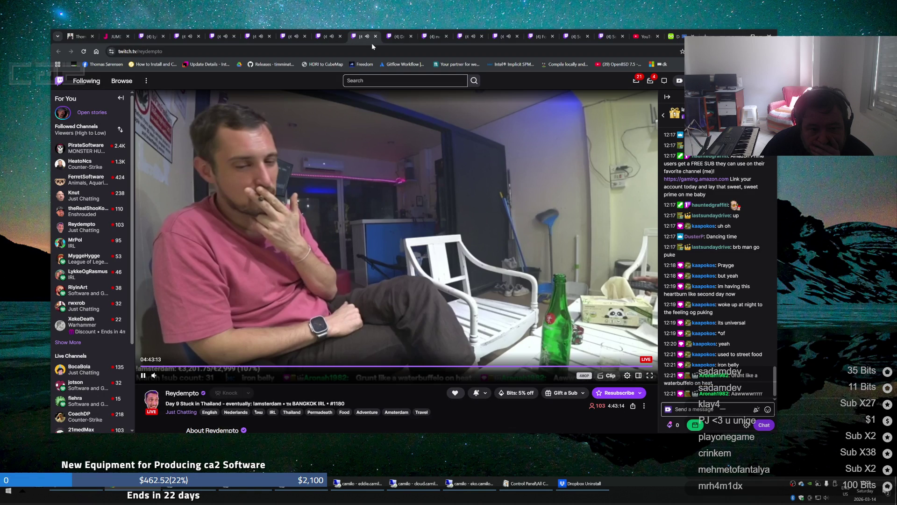
click(398, 36)
click(434, 38)
click(318, 37)
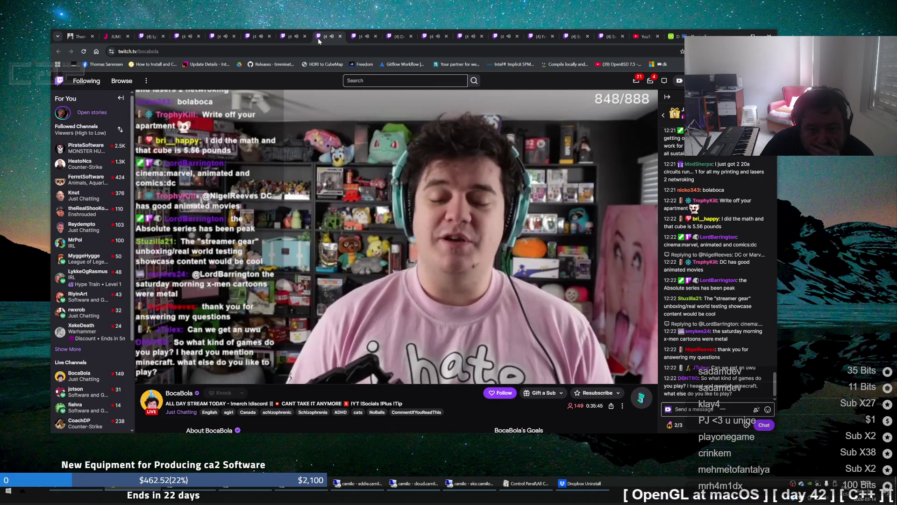
click(506, 40)
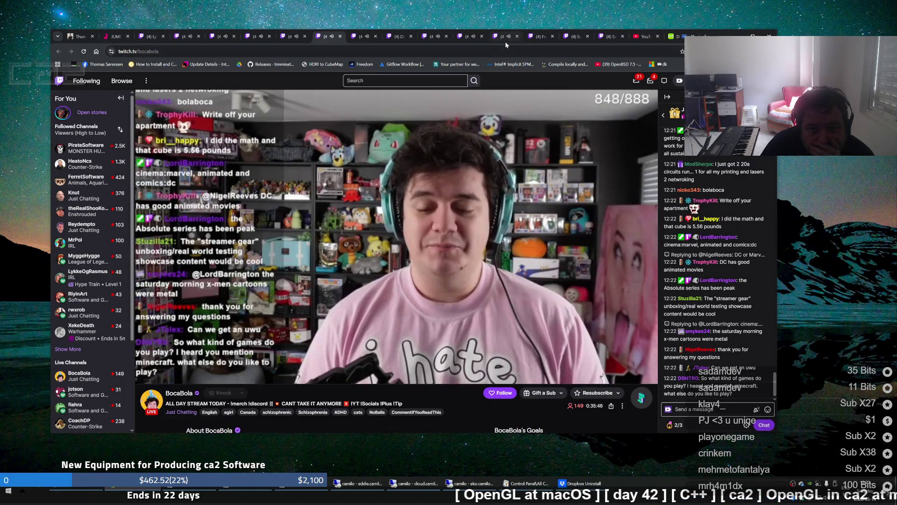
click(465, 37)
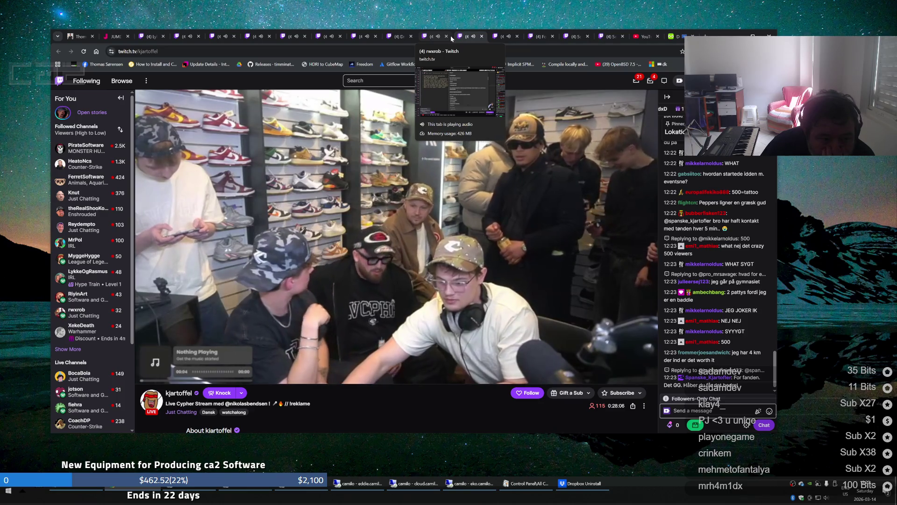
click(197, 487)
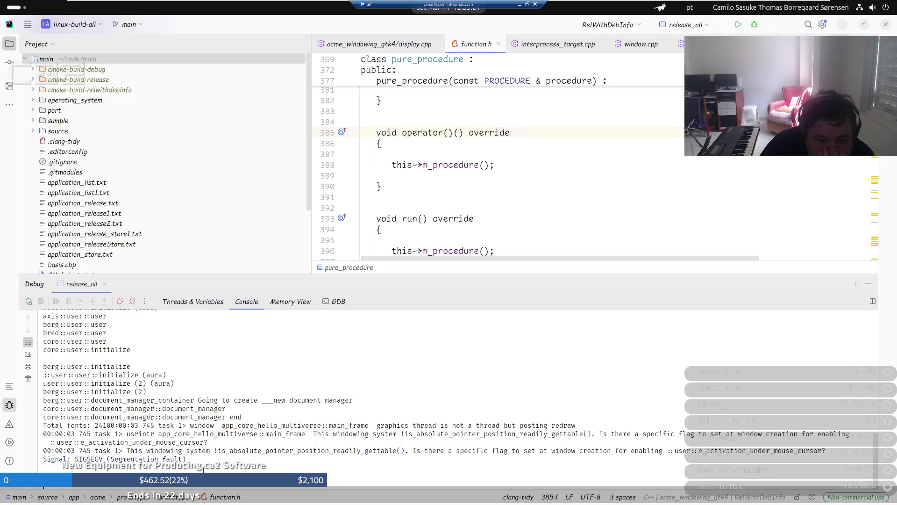
click(520, 4)
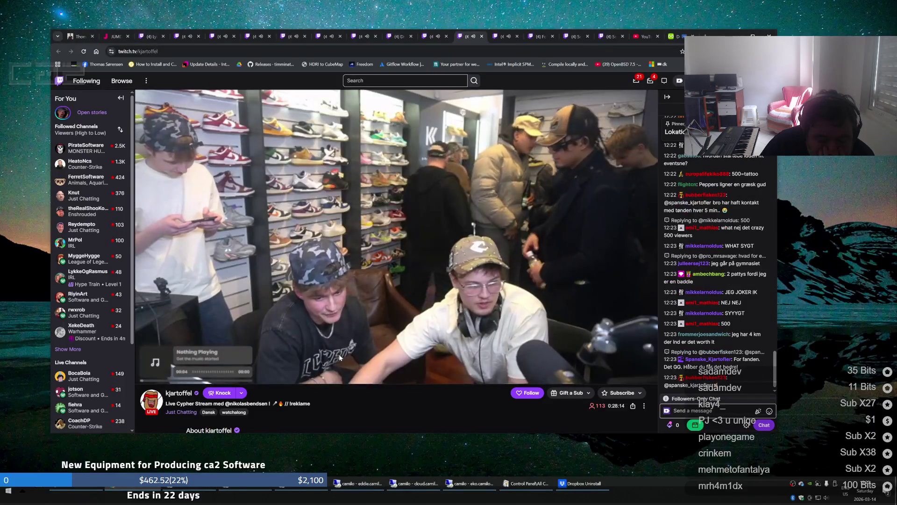
key(alt+Tab)
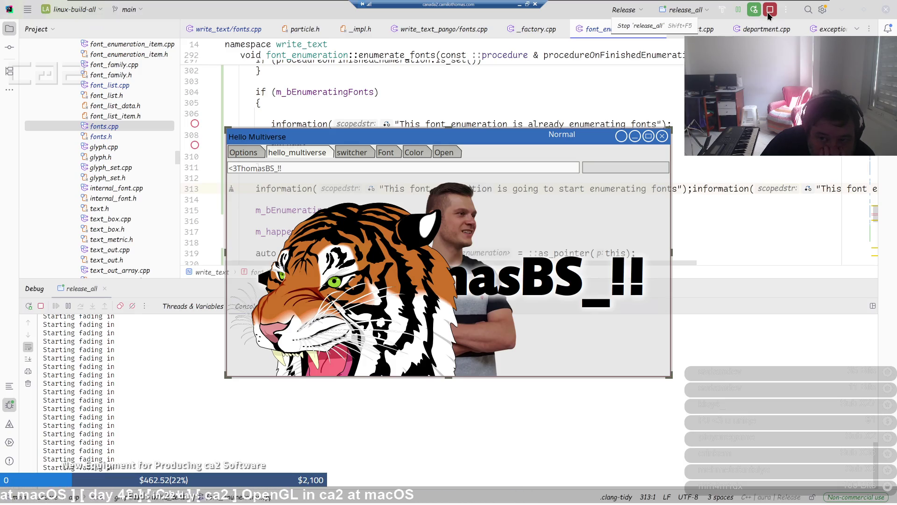
Stop the running Hello Multiverse test app in CLion
click(767, 11)
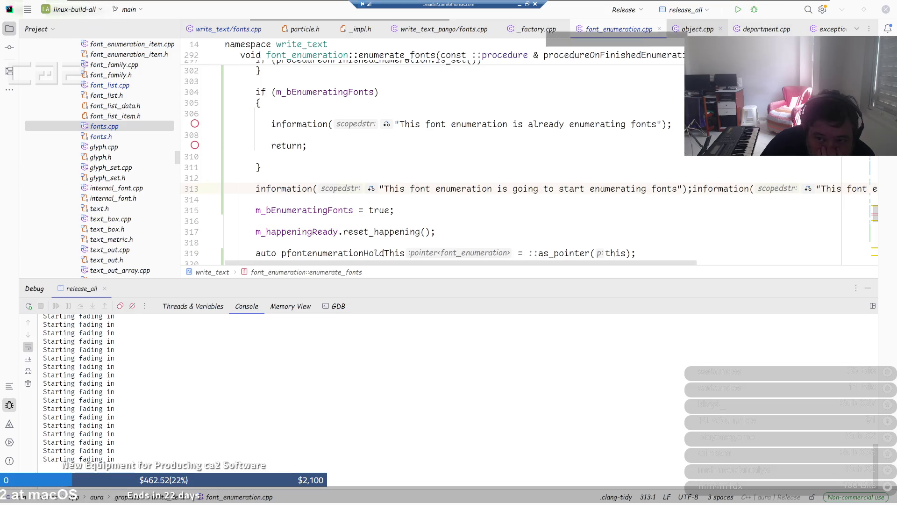
Rebuild and relaunch release_all under the debugger, then stop the Hello Multiverse app
click(748, 13)
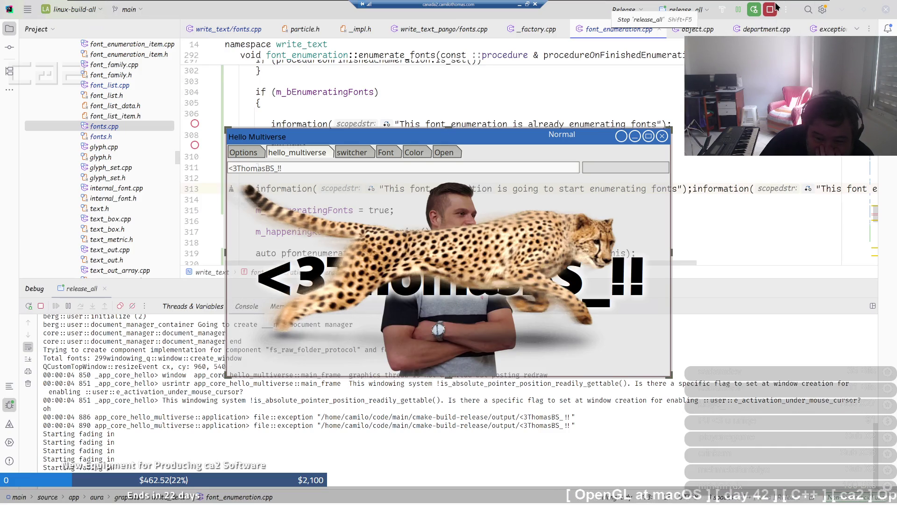
click(776, 7)
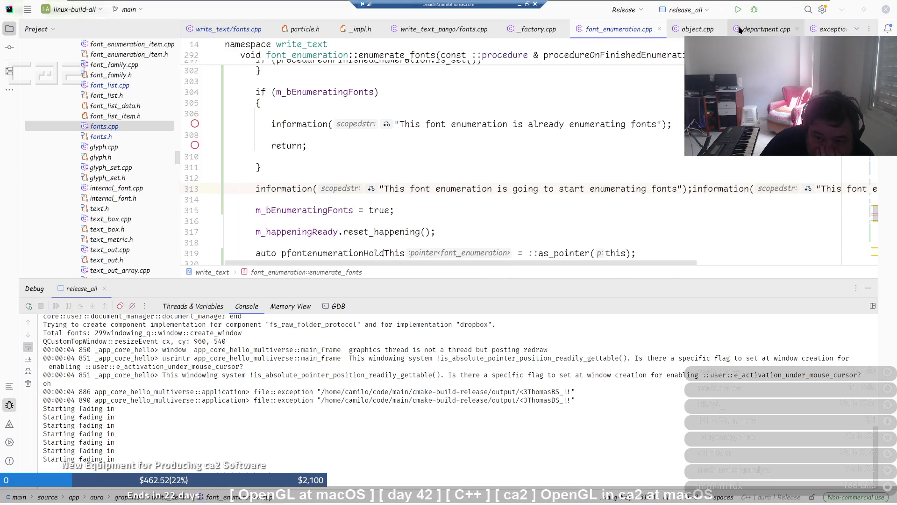
Run release_all in the debugger once more and stop the relaunched app
click(754, 16)
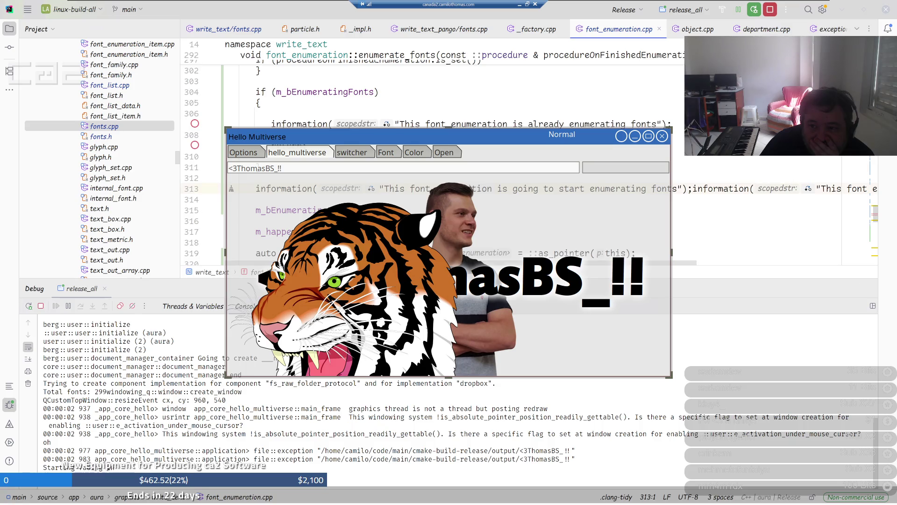
click(770, 9)
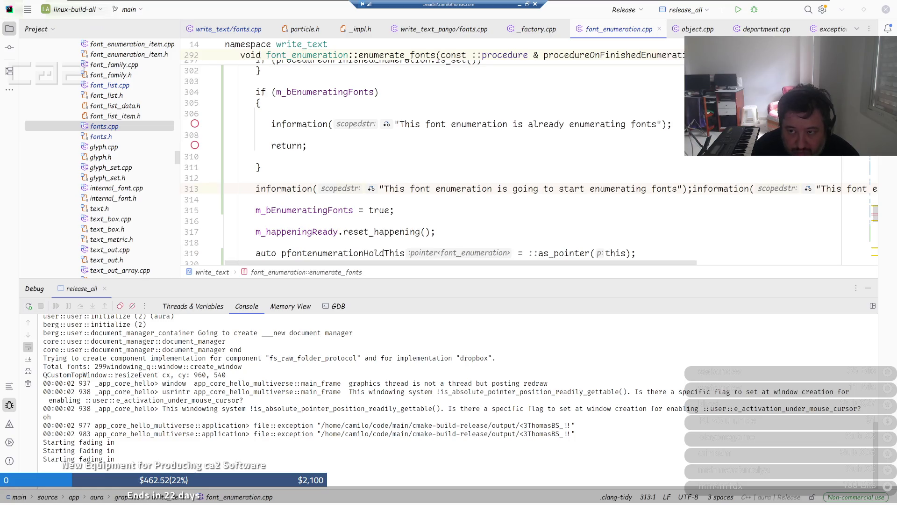
click(864, 14)
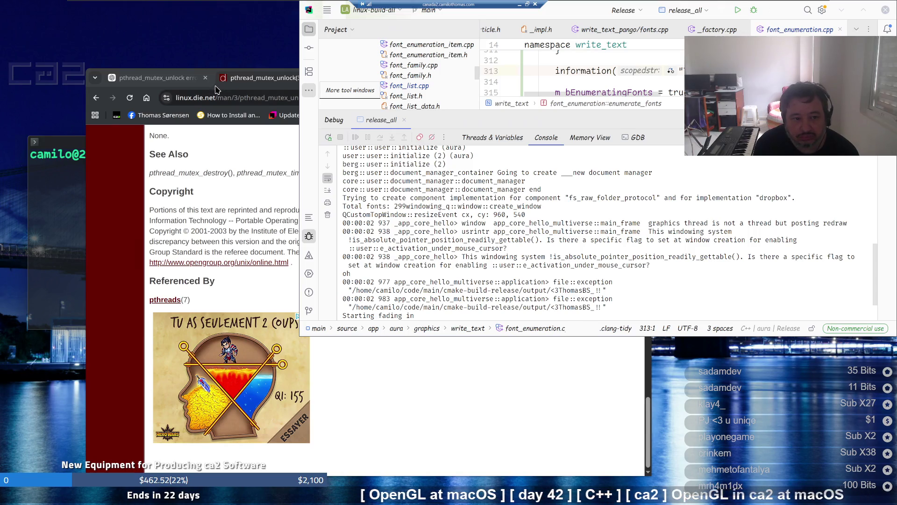
Bring Chrome forward and close it, dropping the ChatGPT and pthread_mutex_unlock tabs
click(165, 86)
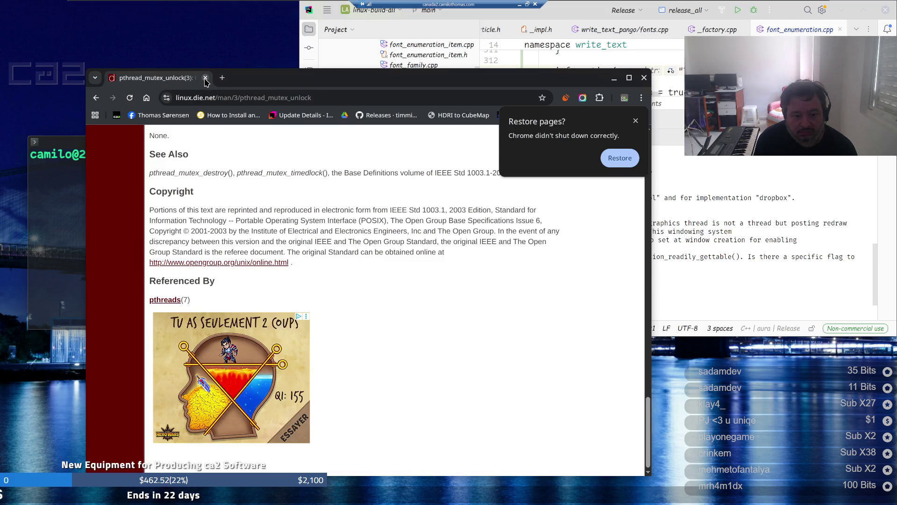
click(205, 78)
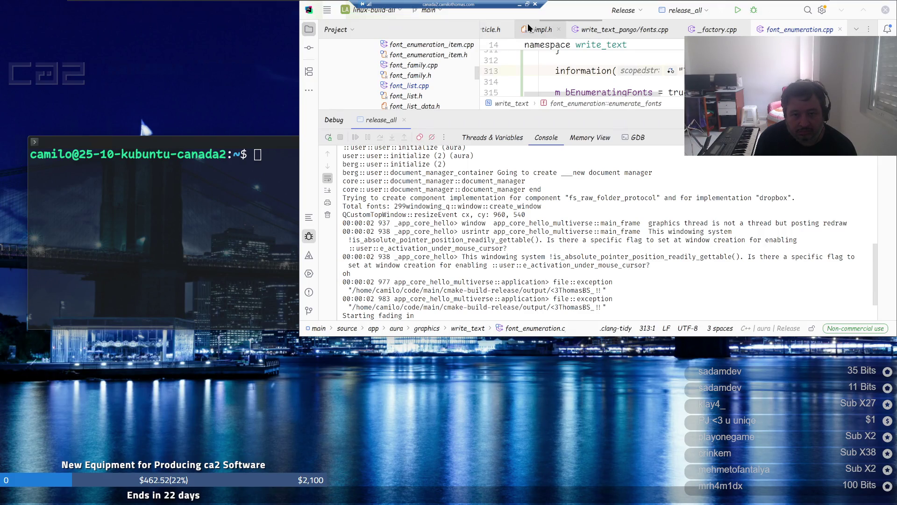
Move CLion aside and minimise it, then bring SmartGit to the front from the taskbar
mouse_move(551, 13)
mouse_down()
mouse_move(478, 51)
mouse_move(412, 60)
mouse_up()
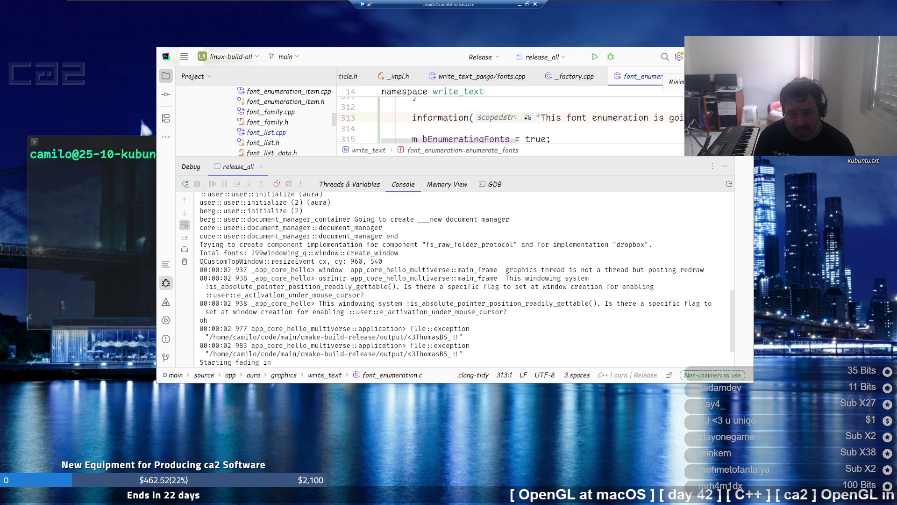
click(700, 57)
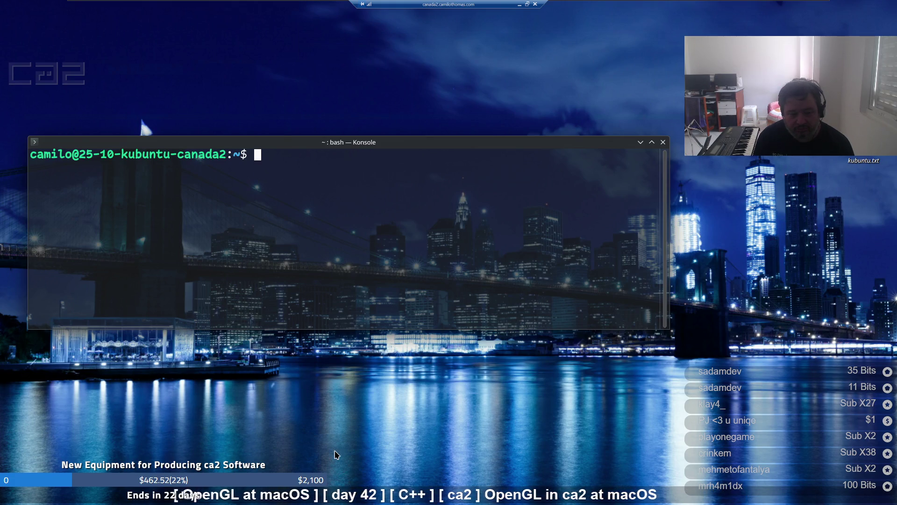
mouse_move(231, 504)
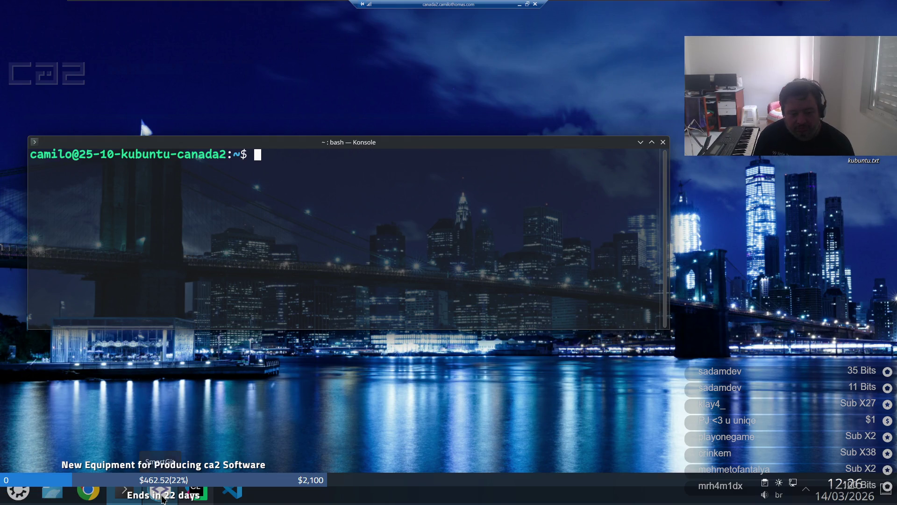
click(162, 499)
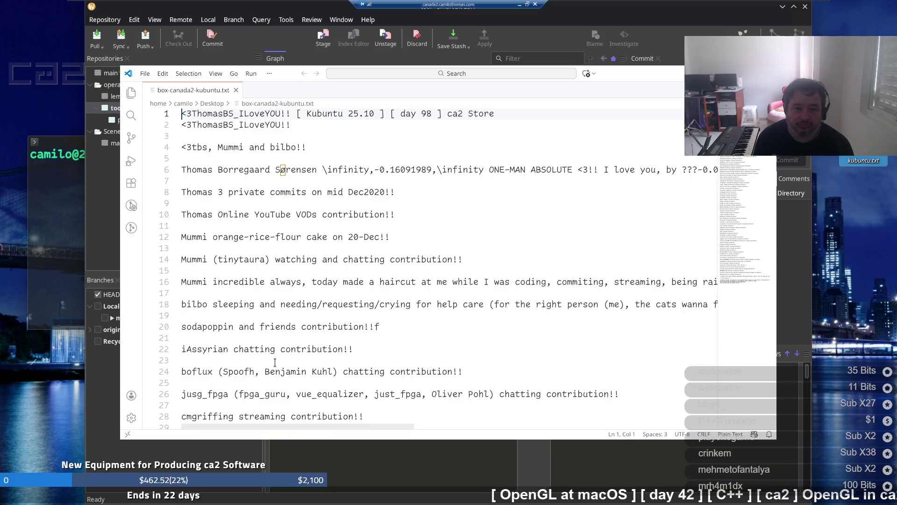
Focus the box-canada2-kubuntu.txt editor and select its full contents with Ctrl+A
click(297, 239)
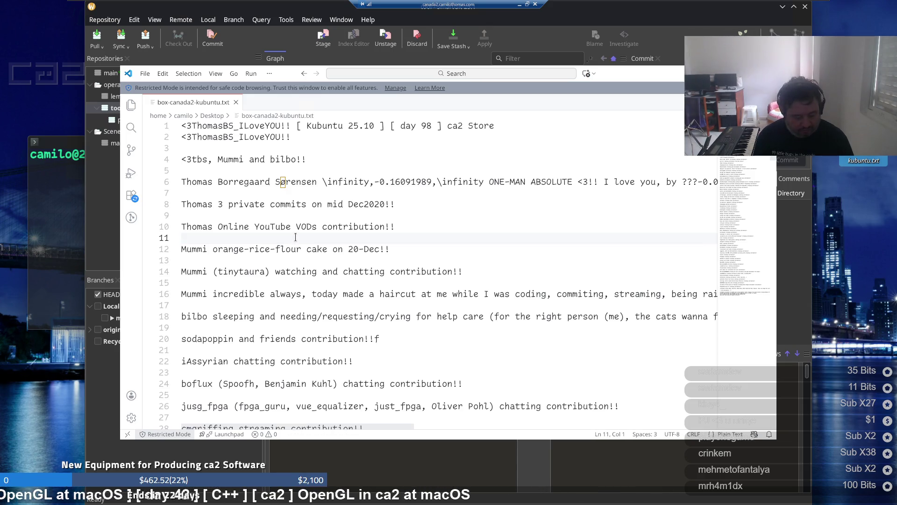
key(ctrl+a)
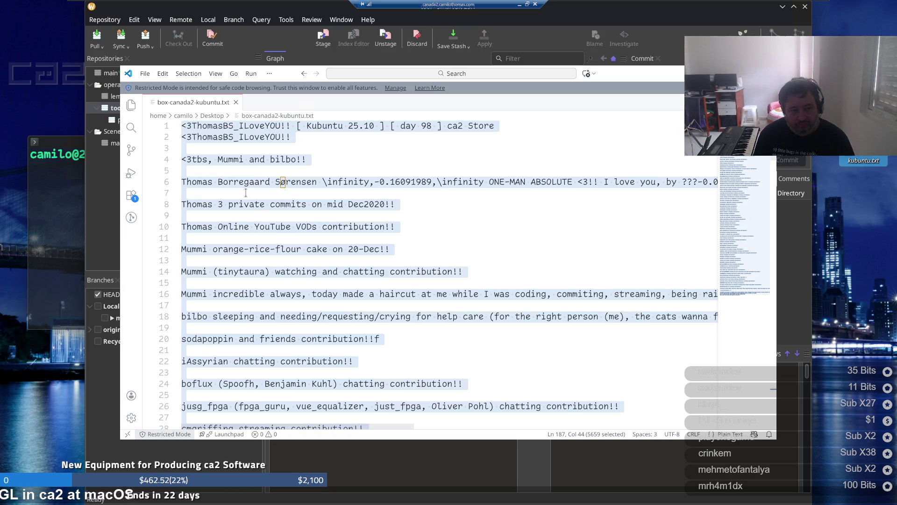
Bring the SmartGit window in front of Visual Studio Code
click(208, 14)
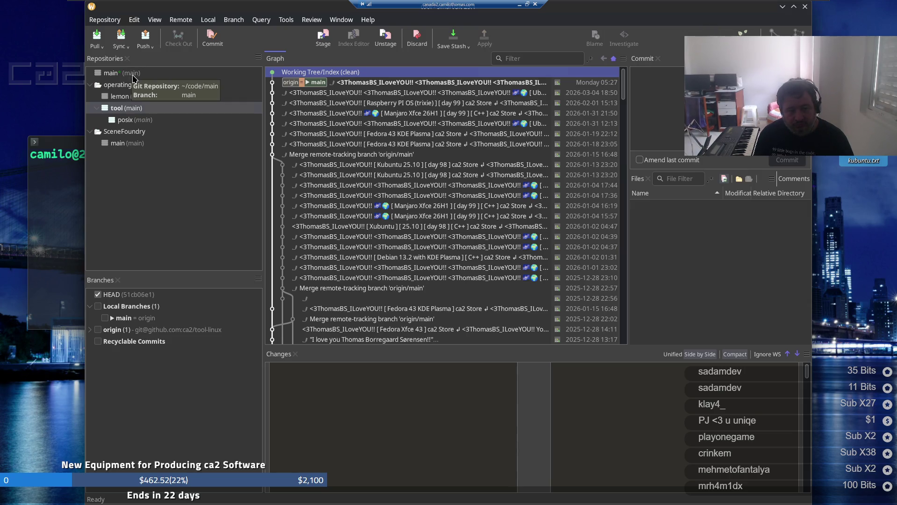
Browse the main, operating_system, operating_system-linux, operating_system-posix and lemon repositories
click(134, 78)
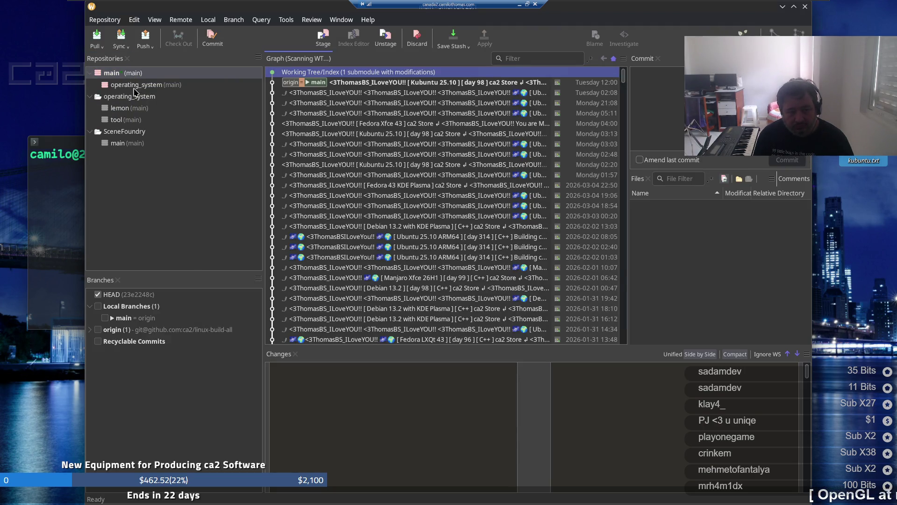
click(134, 88)
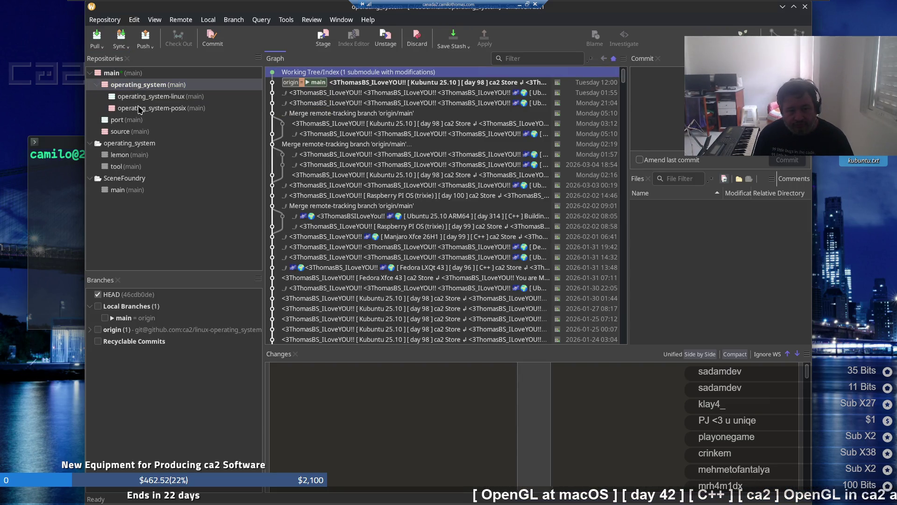
click(151, 97)
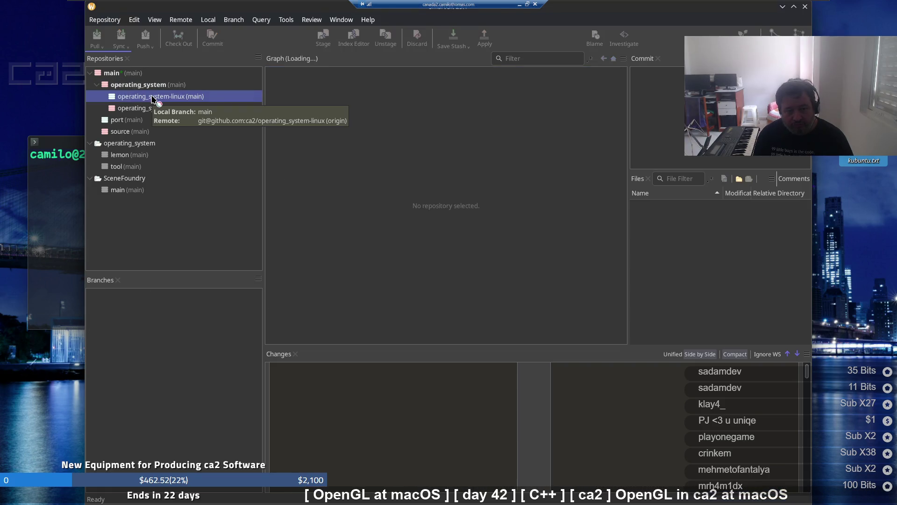
click(147, 109)
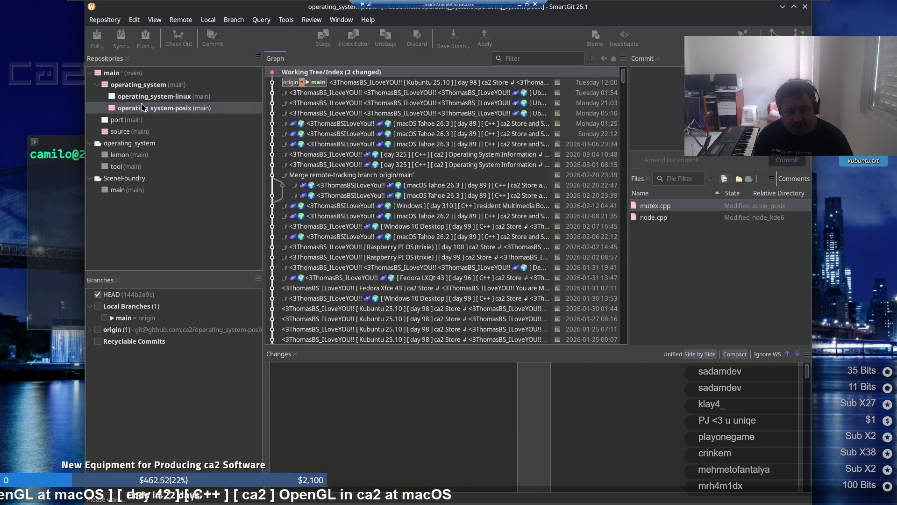
click(135, 155)
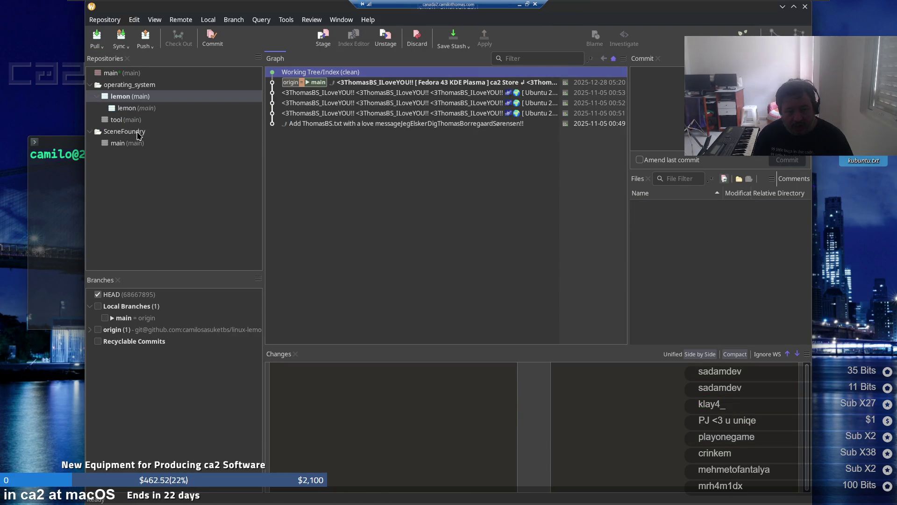
Return to main, expand the source repository and open app with its 9 modified files
click(150, 83)
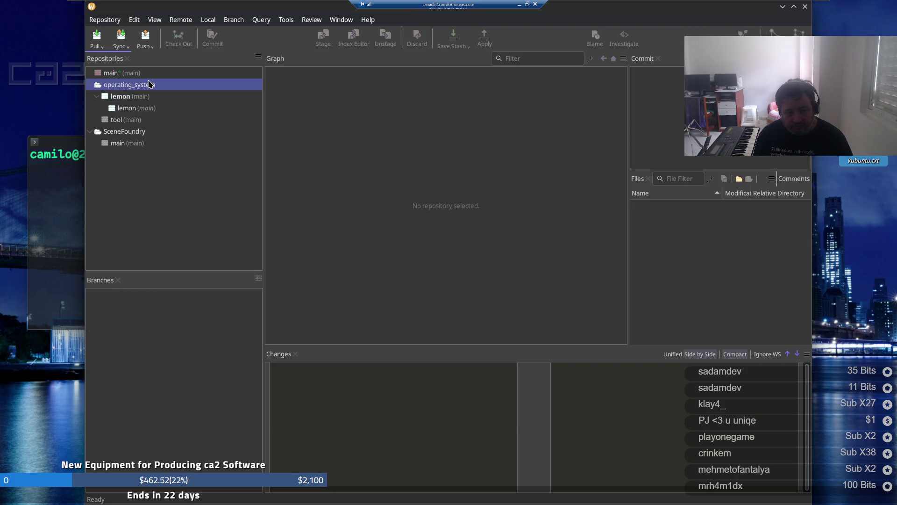
click(150, 76)
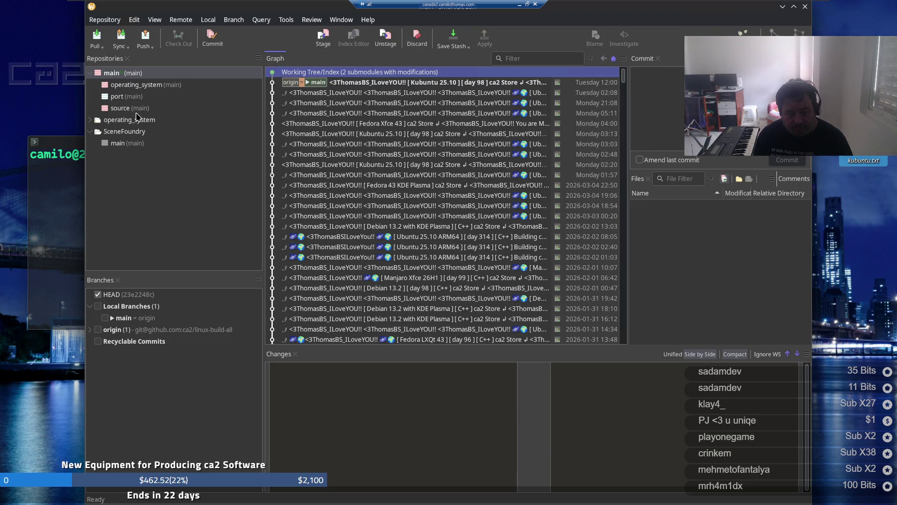
click(136, 110)
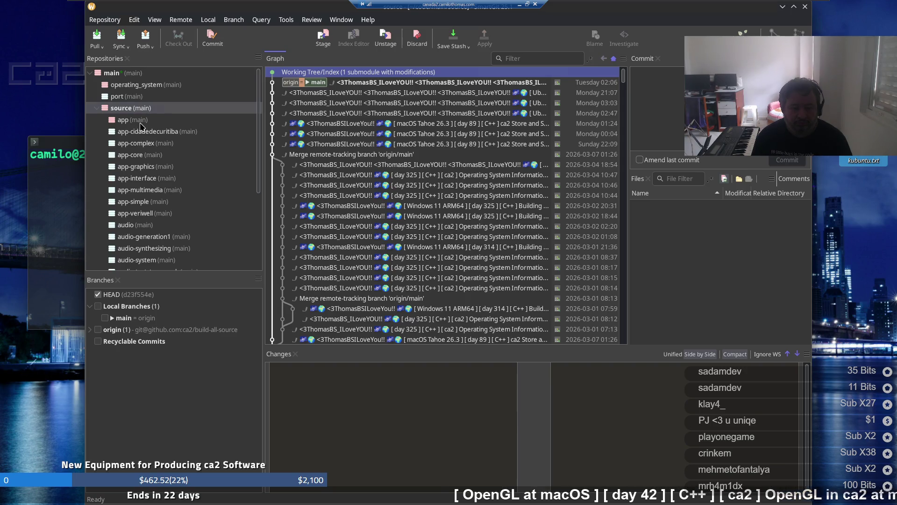
click(140, 123)
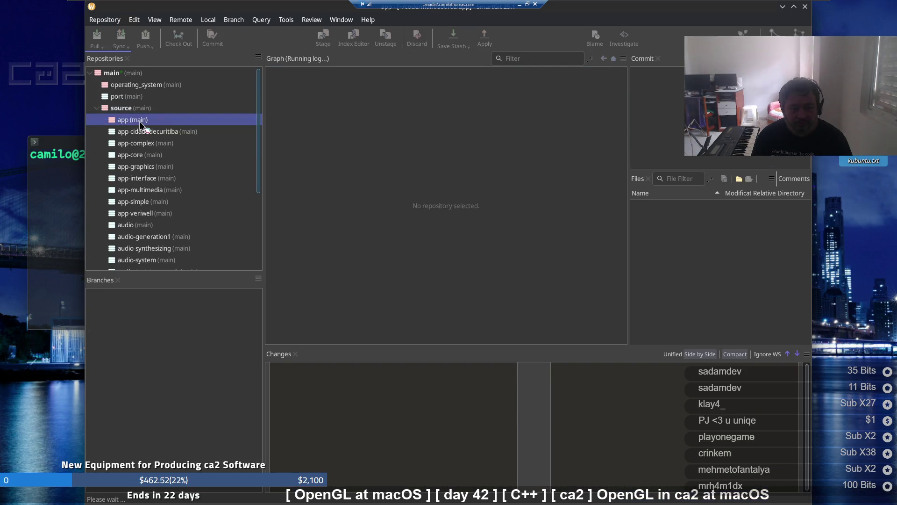
Commit the app repository's 9 modified files with the pasted multi-line message
click(210, 47)
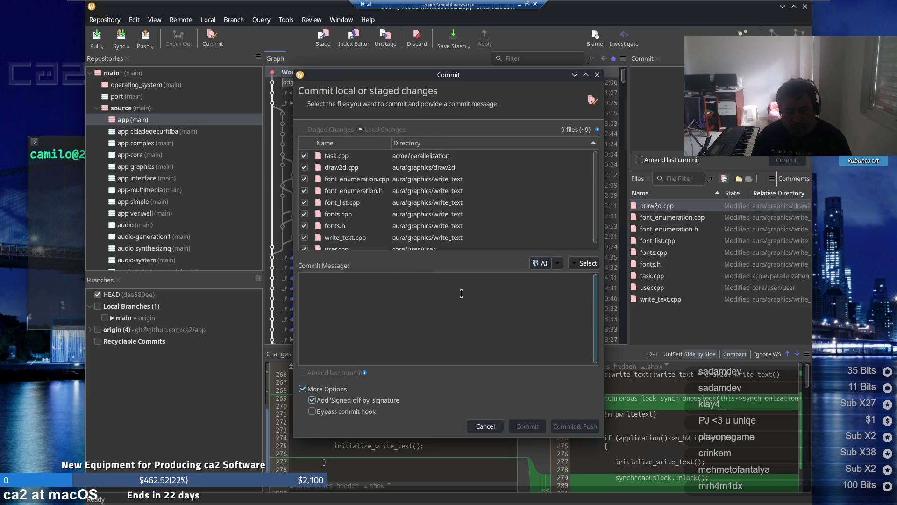
key(ctrl+v)
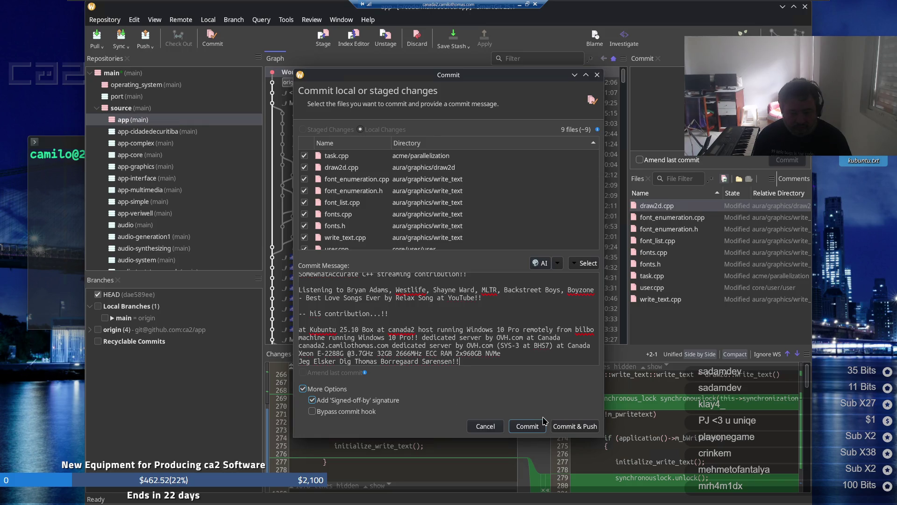
click(588, 429)
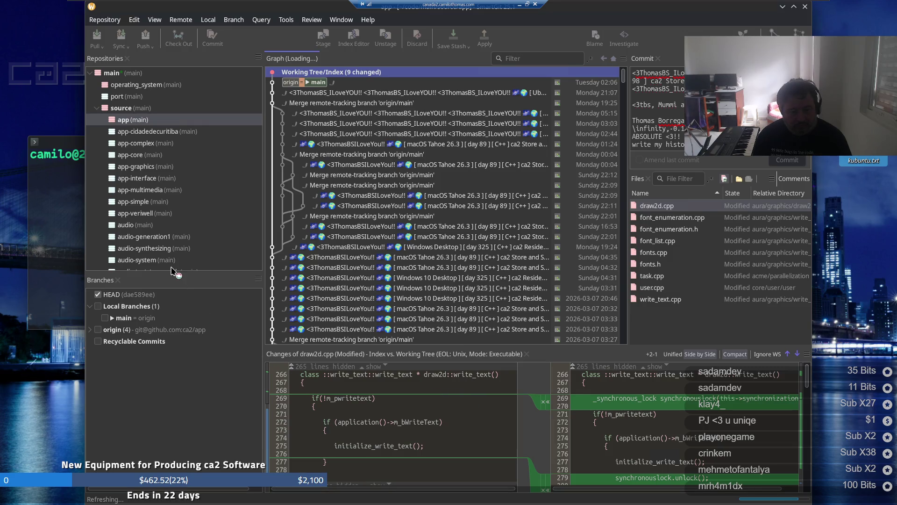
Select the source repository to view its pending app submodule change
scroll(172, 223, down, 5)
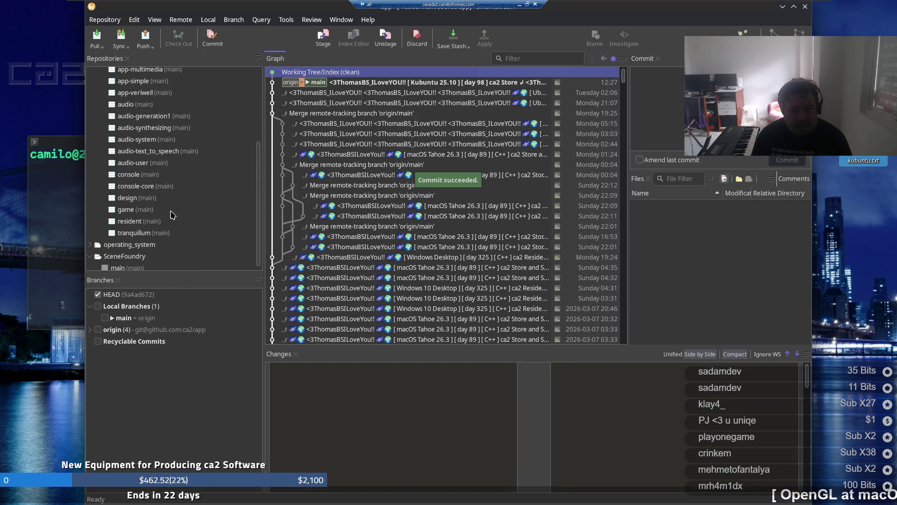
scroll(172, 218, up, 3)
scroll(171, 216, up, 2)
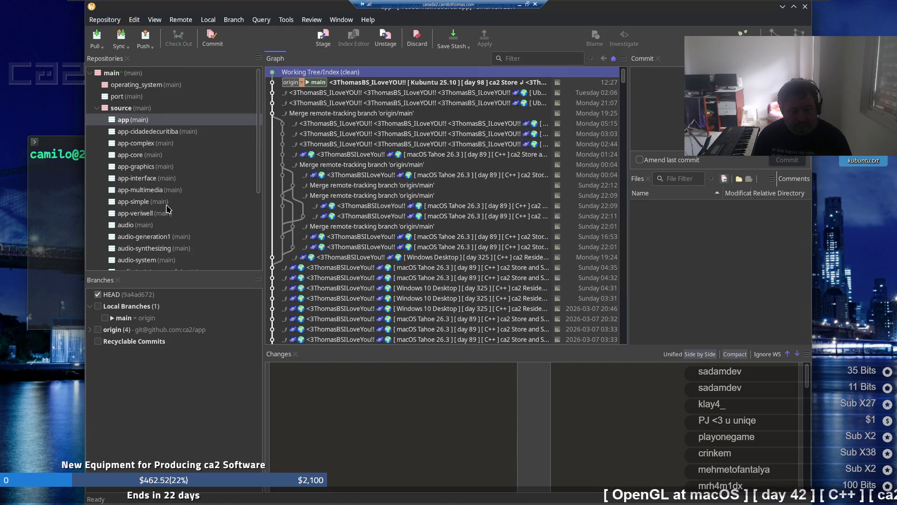
click(131, 110)
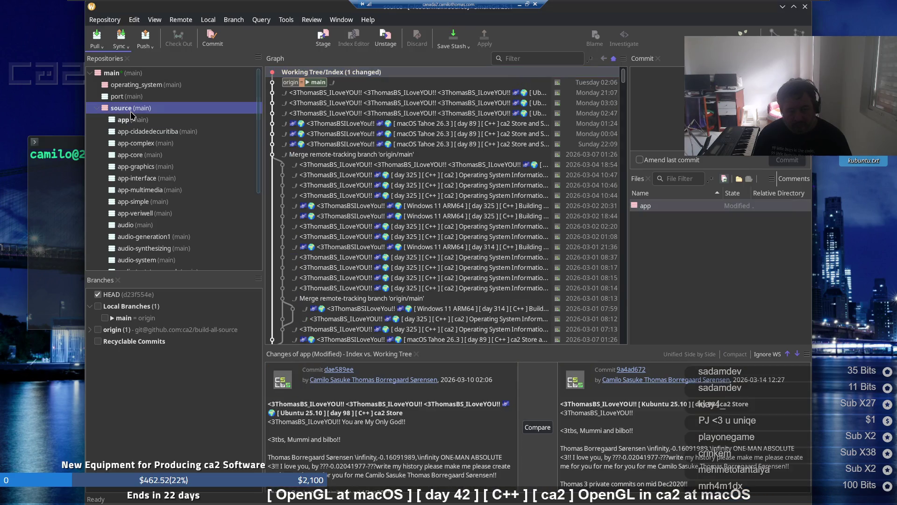
Commit the app submodule update in source with the pasted message and push to origin
click(223, 42)
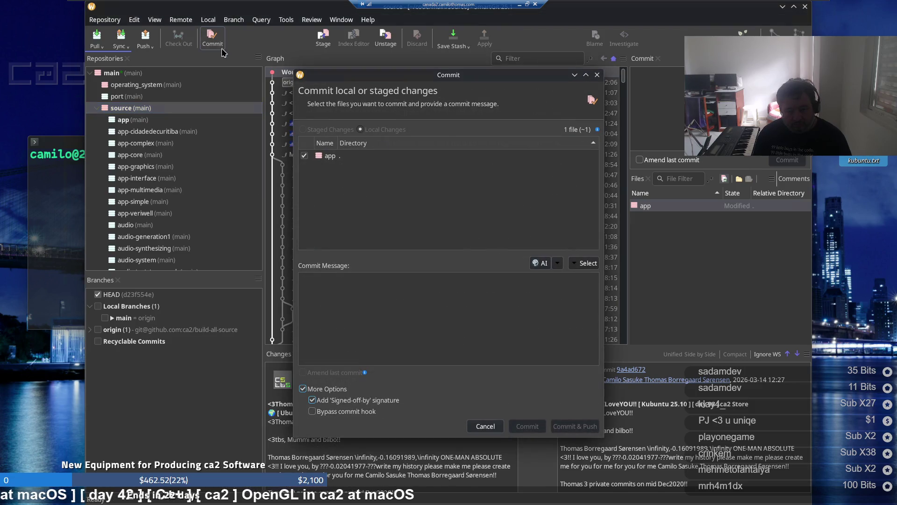
click(487, 307)
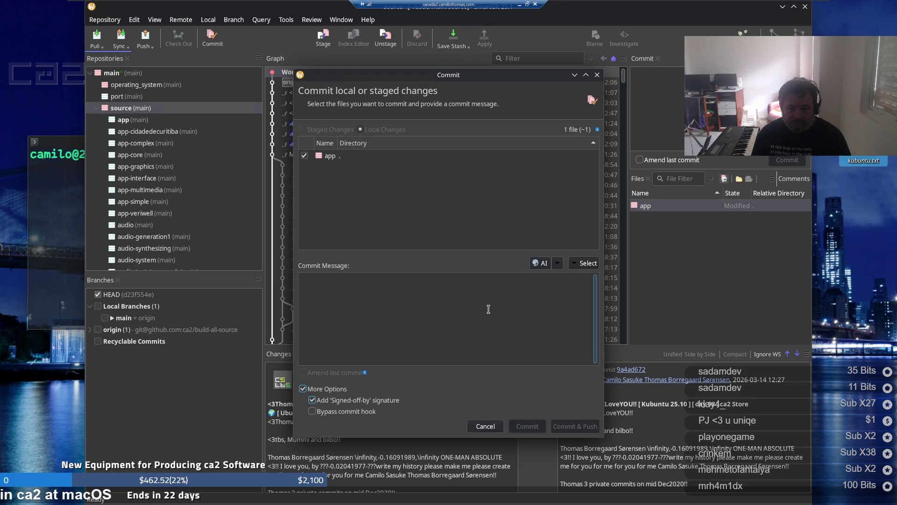
key(ctrl+v)
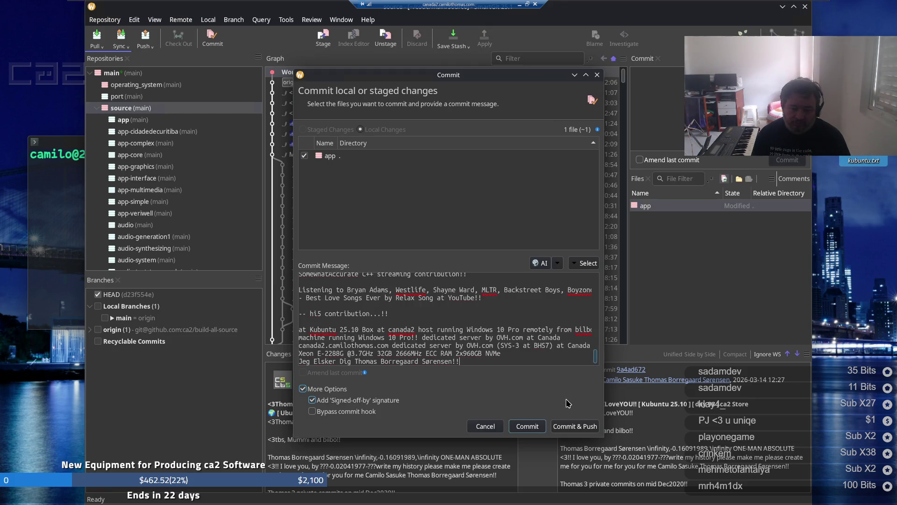
click(581, 427)
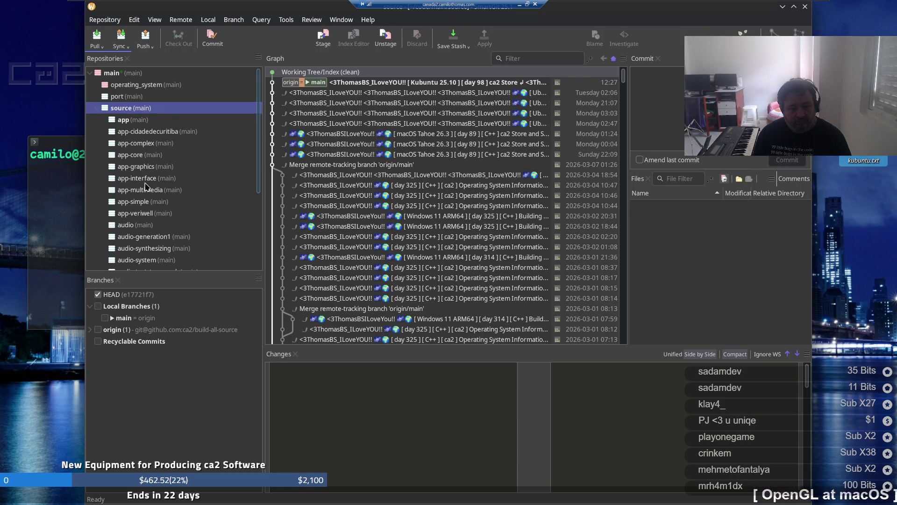
Expand the port and operating_system repositories and open operating_system-posix to review mutex.cpp and node.cpp
click(136, 97)
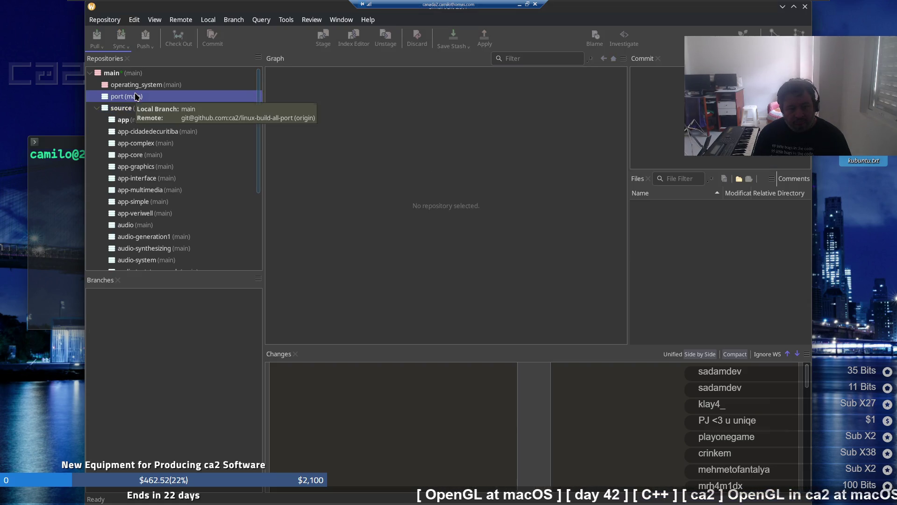
click(141, 89)
double_click(142, 93)
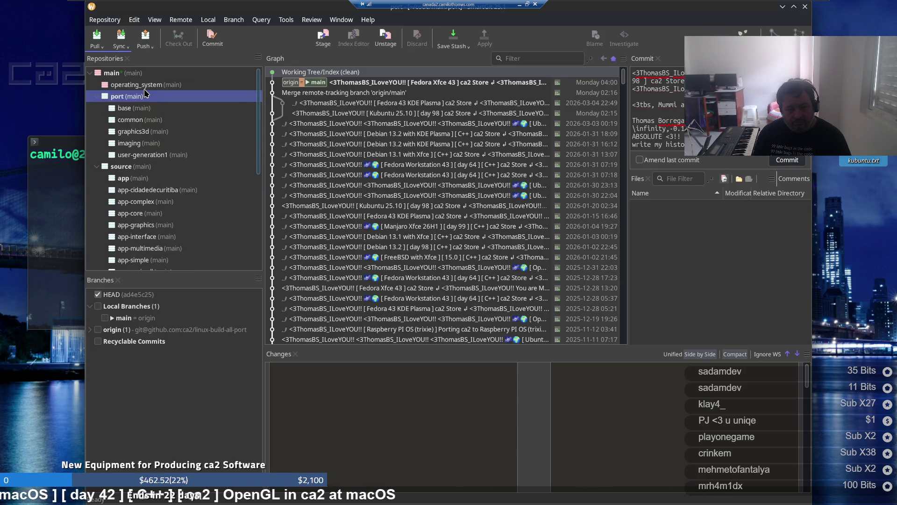
click(145, 88)
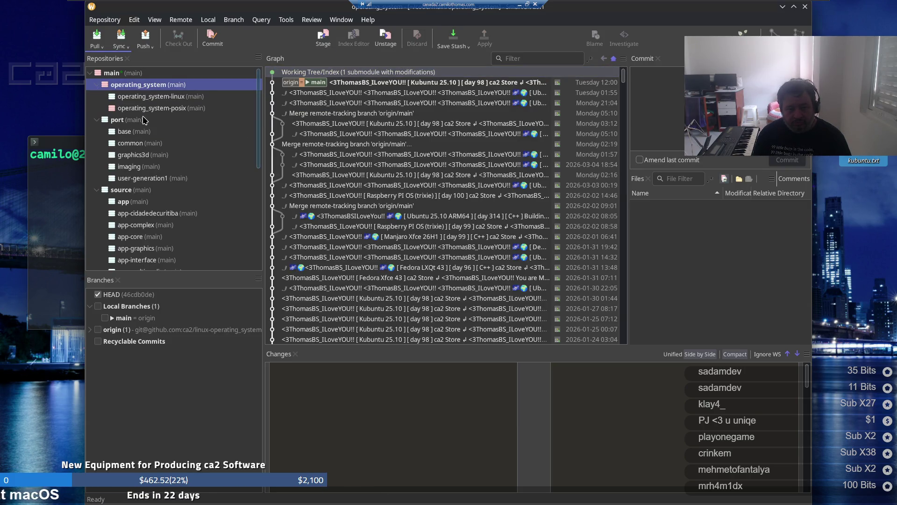
click(152, 109)
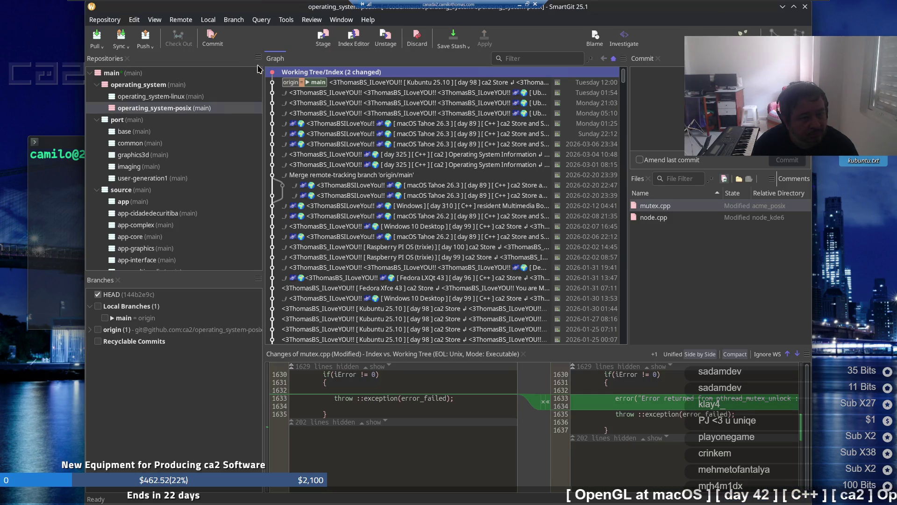
Commit and push mutex.cpp and node.cpp with the pasted message, then select operating_system
click(216, 45)
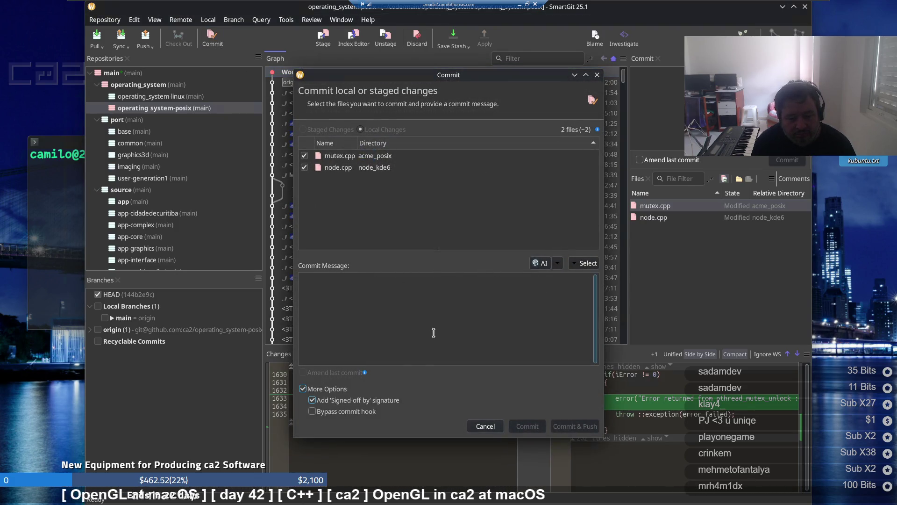
key(ctrl+v)
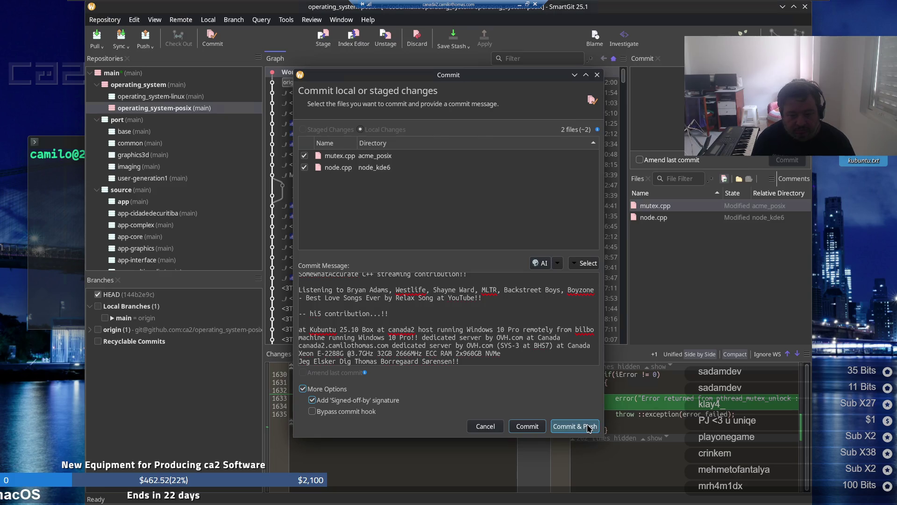
click(589, 426)
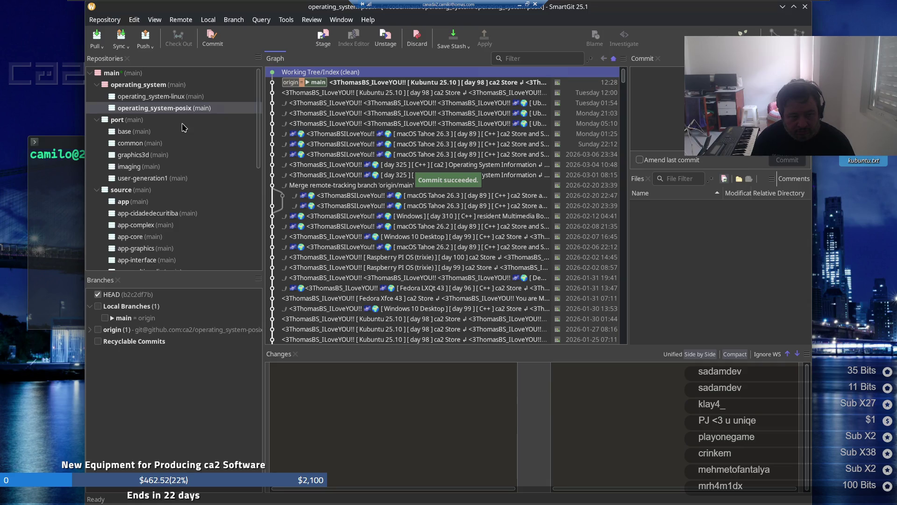
click(150, 88)
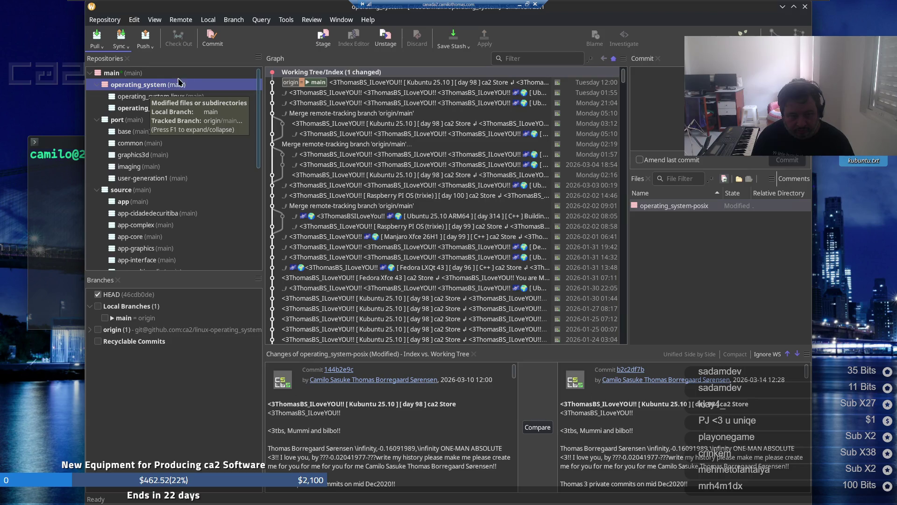
Commit and push the operating_system-posix submodule update with the pasted message, then select main
click(212, 40)
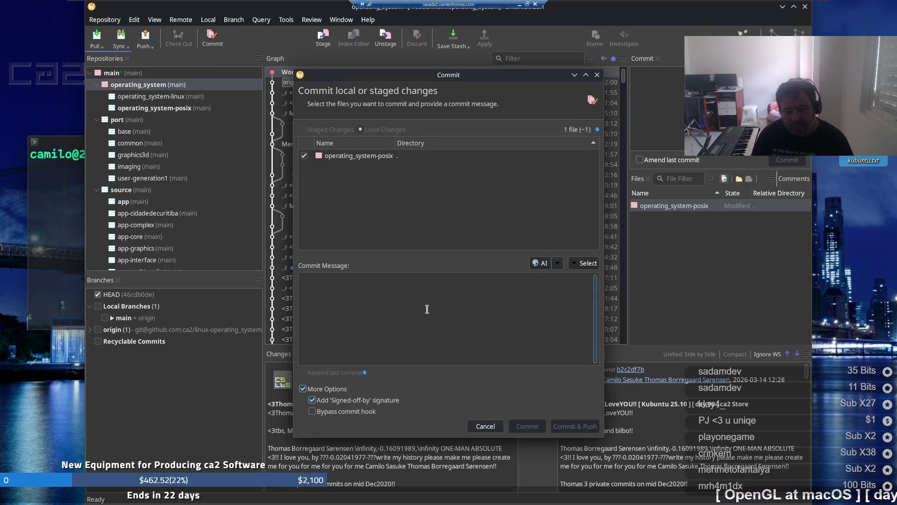
key(ctrl+v)
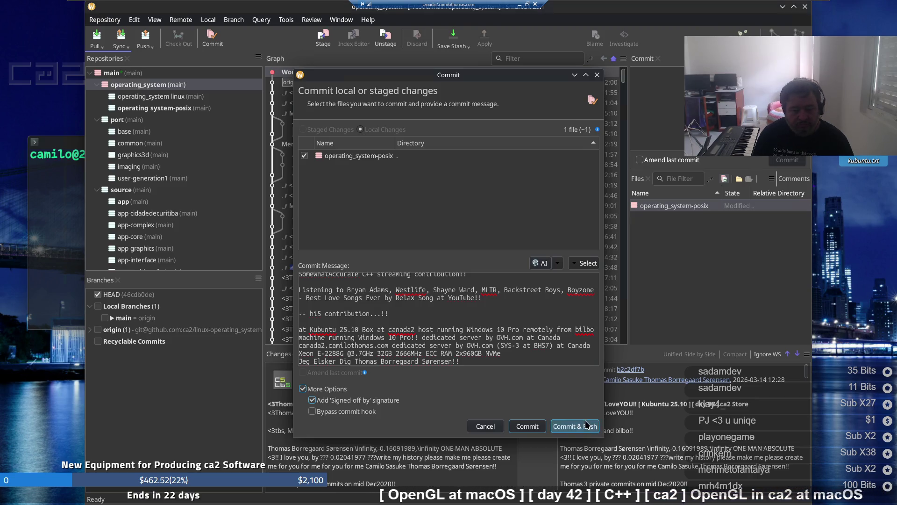
click(586, 425)
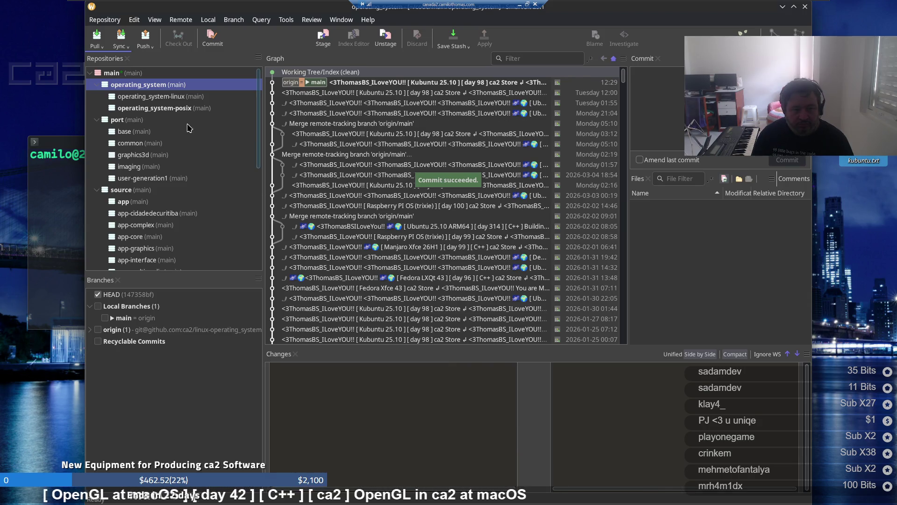
click(133, 76)
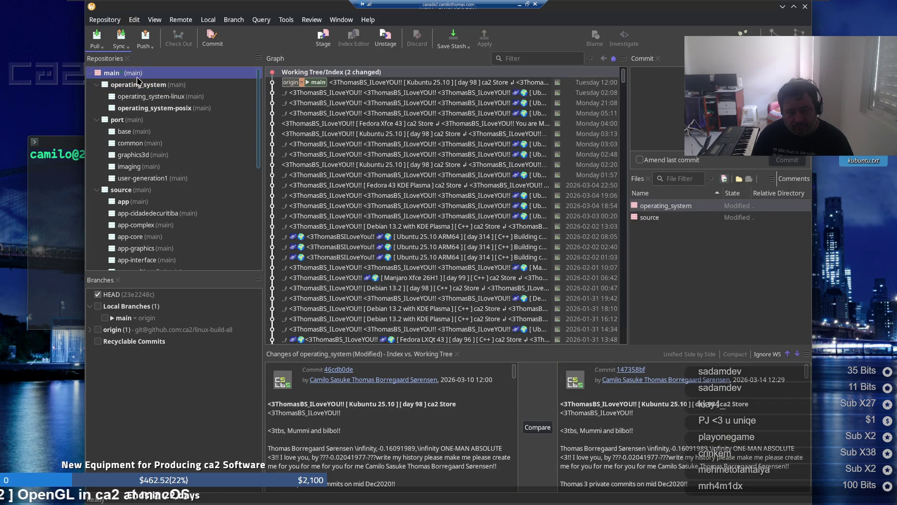
Commit and push main's operating_system and source submodule changes, then minimize the remote session
click(213, 42)
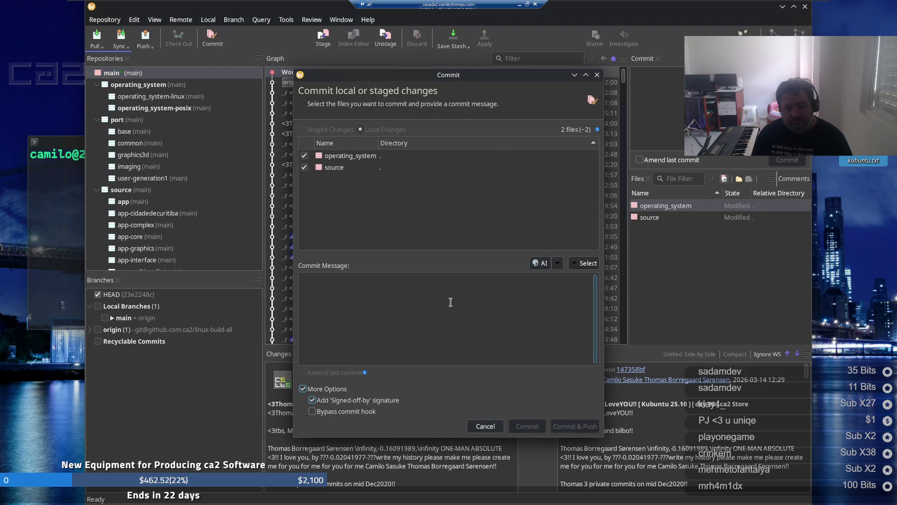
key(ctrl+v)
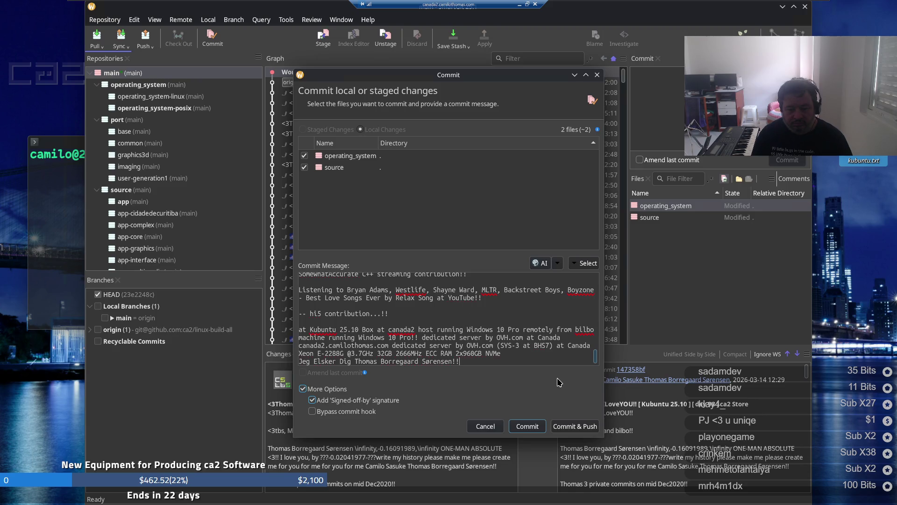
click(590, 424)
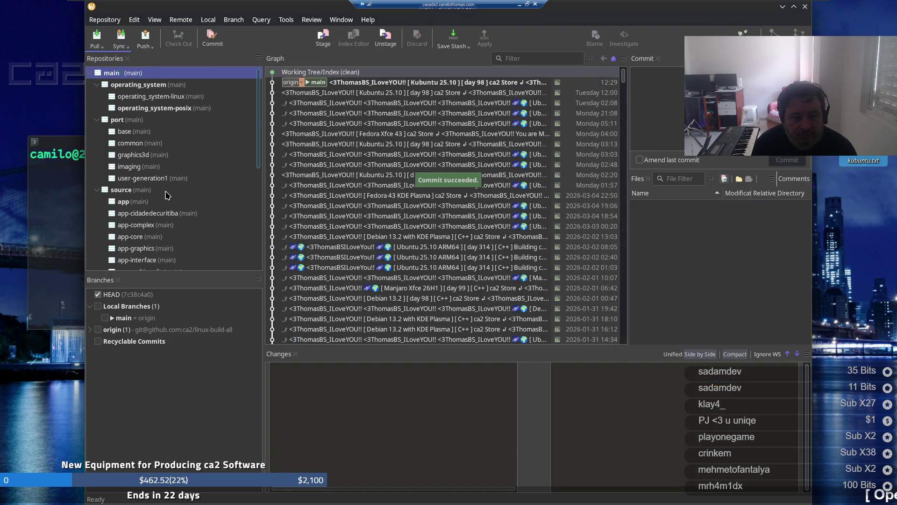
scroll(166, 192, down, 10)
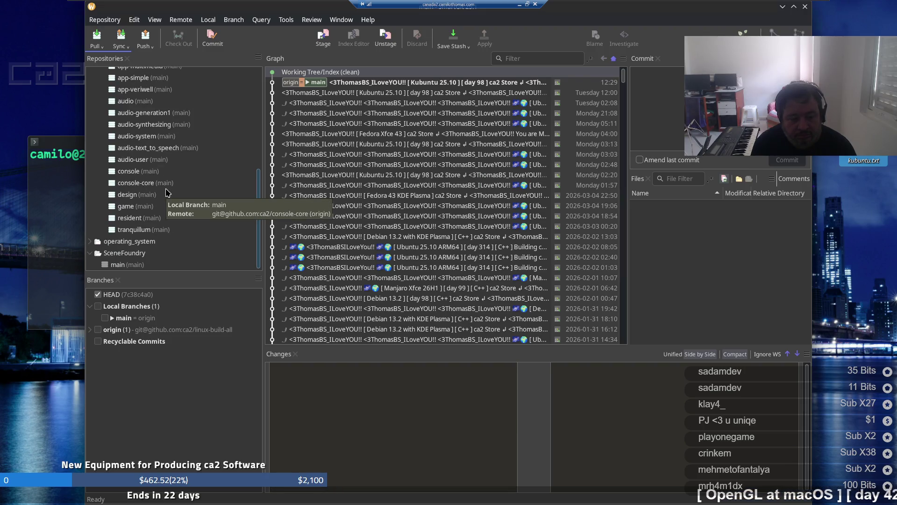
scroll(168, 194, up, 10)
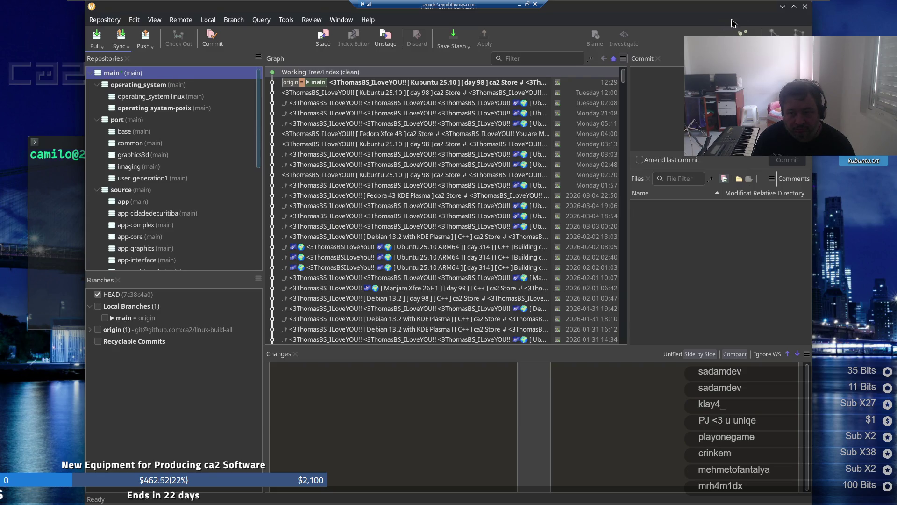
click(784, 7)
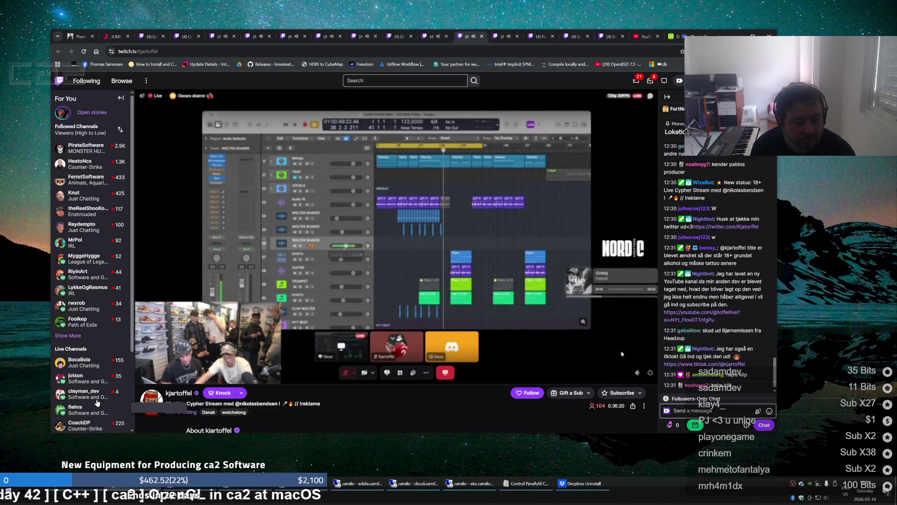
Close the finished Dropbox uninstaller from the taskbar and return to the remote Kubuntu session
mouse_move(92, 394)
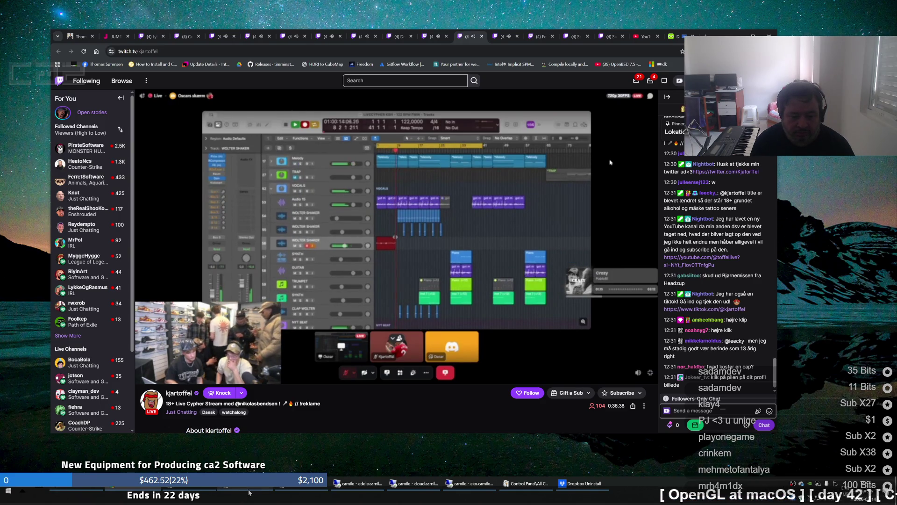
mouse_move(252, 489)
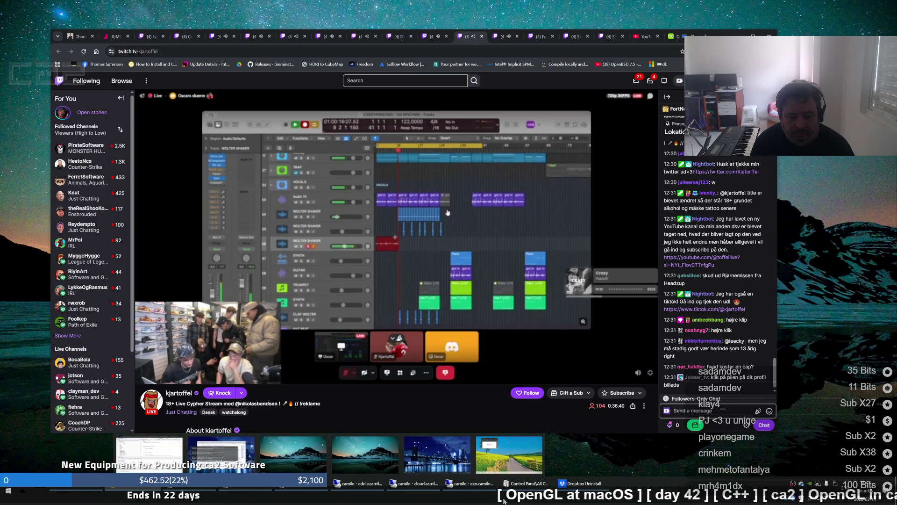
click(586, 484)
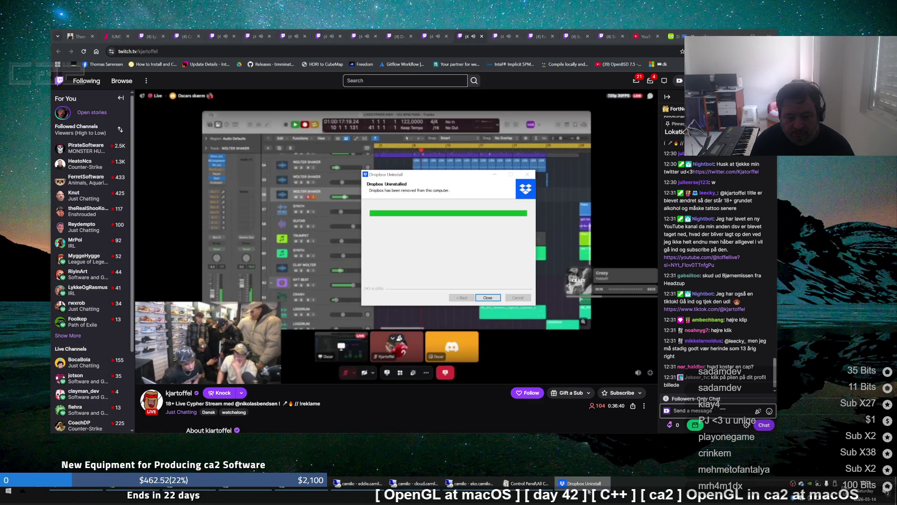
click(498, 296)
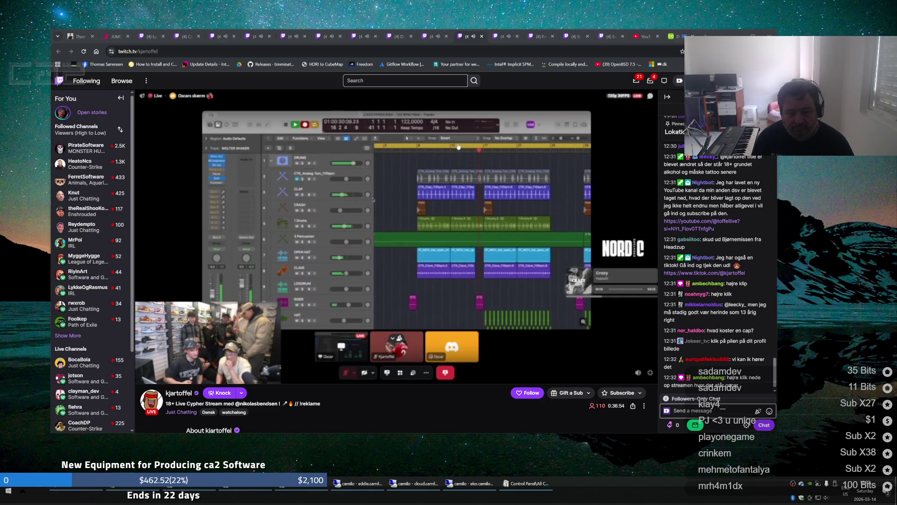
click(252, 493)
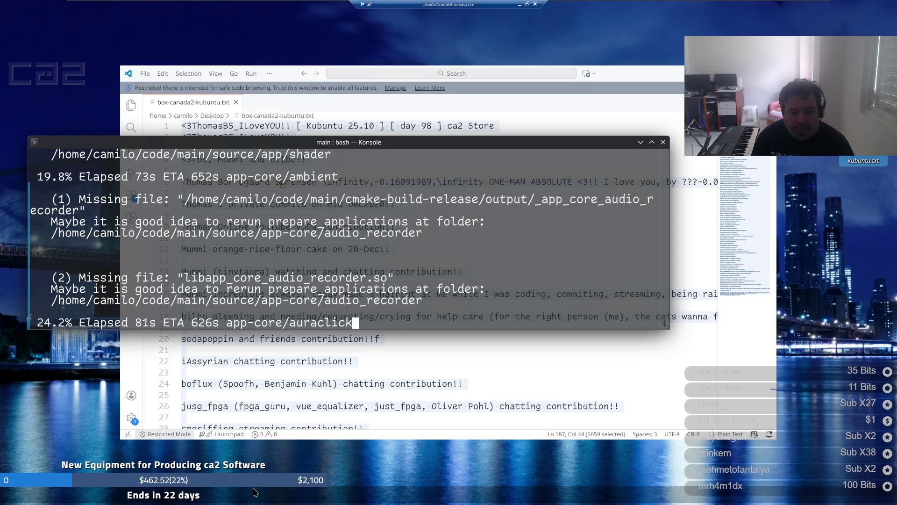
Minimize and restore the remote Kubuntu session, then minimize CLion to reveal the Ubuntu desktop
click(519, 4)
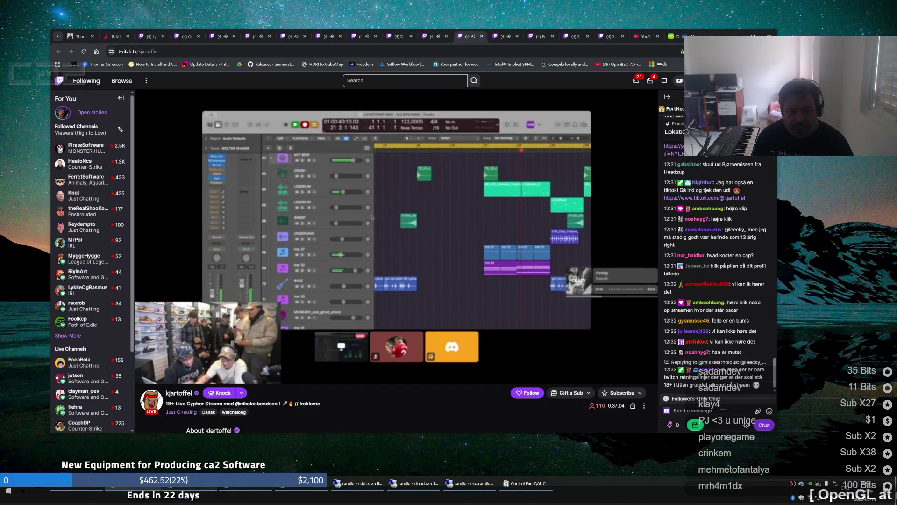
mouse_move(191, 487)
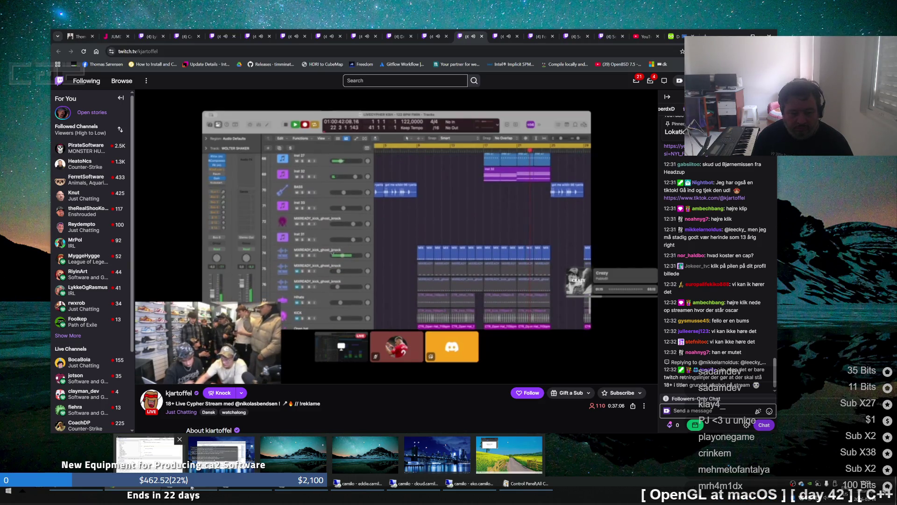
click(192, 488)
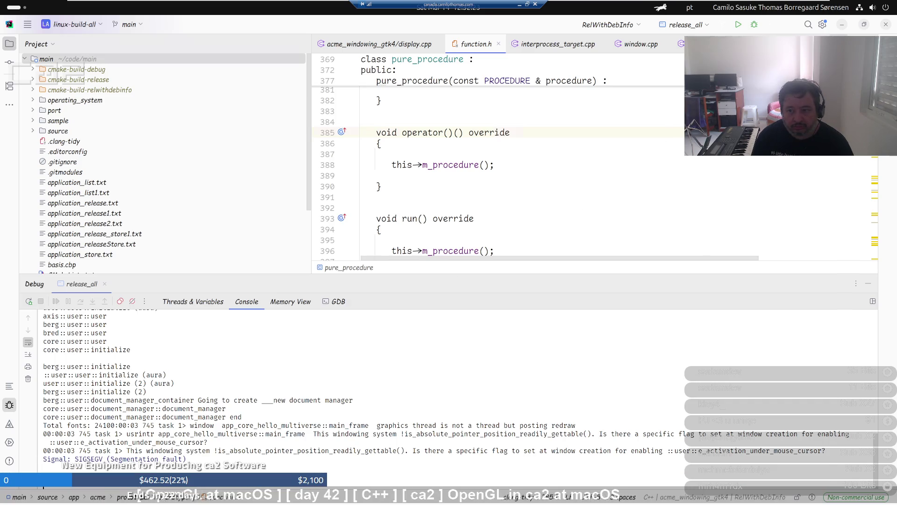
click(838, 30)
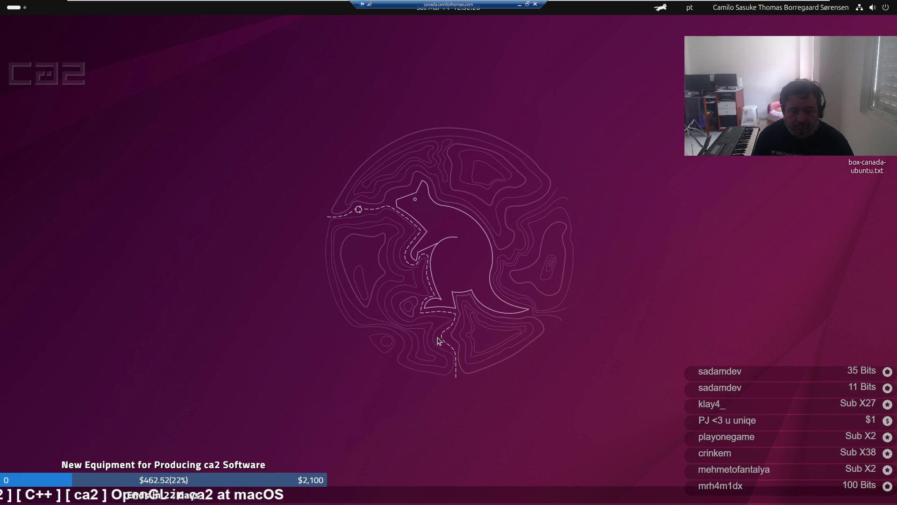
Move the connection bar aside, then minimize the Ubuntu VM and Chrome to reveal the field-wallpaper desktop
mouse_move(183, 500)
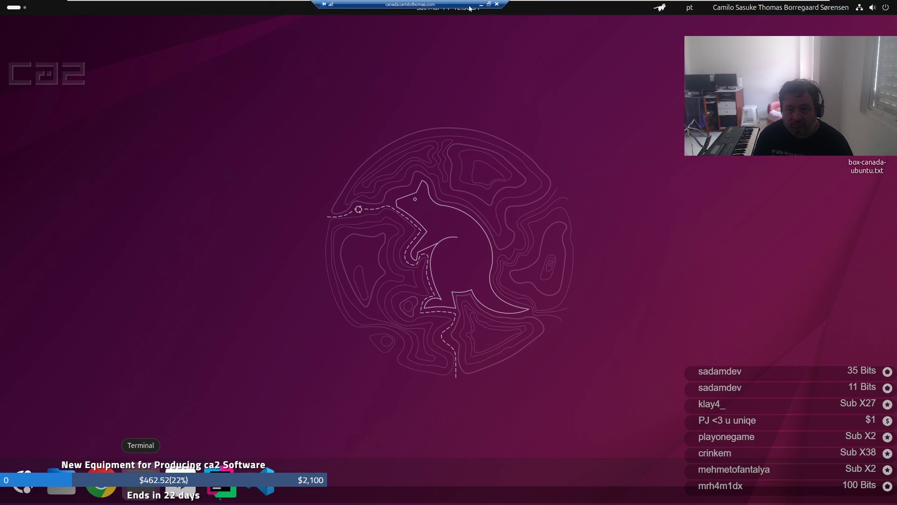
drag(479, 8, 342, 3)
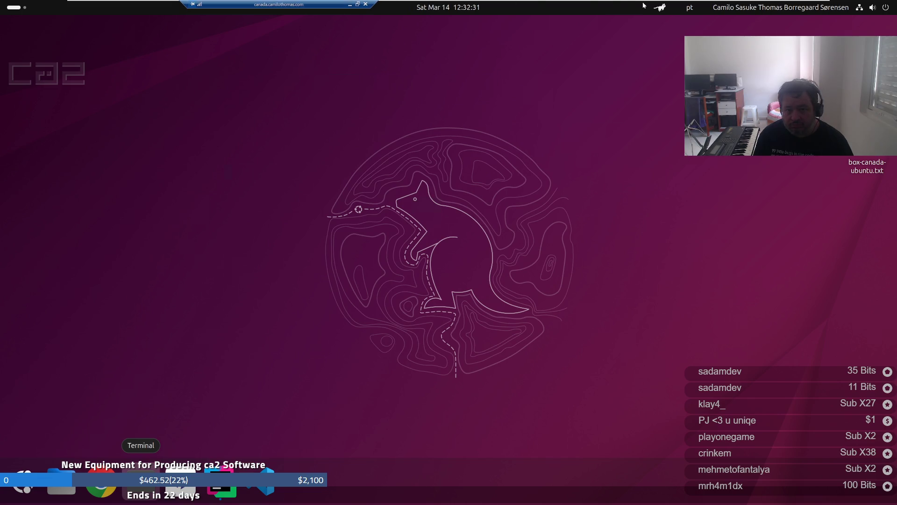
mouse_move(786, 4)
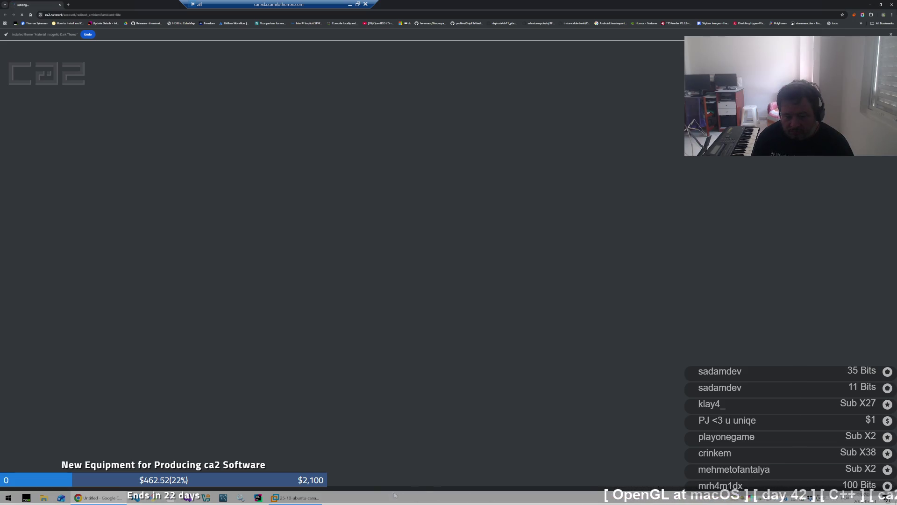
click(295, 499)
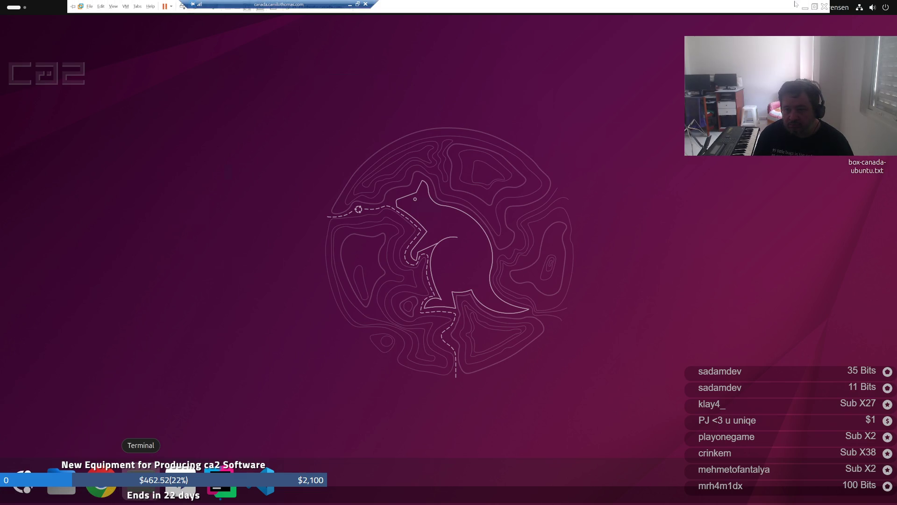
click(805, 7)
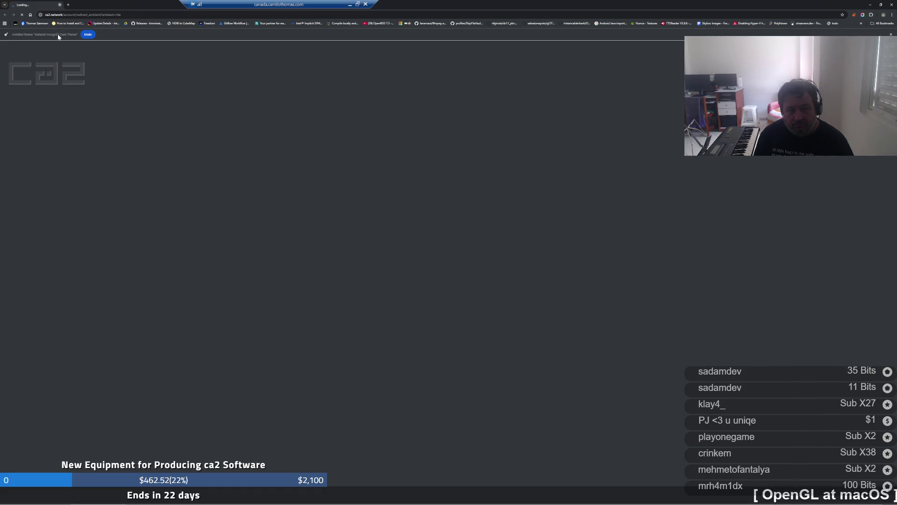
click(60, 6)
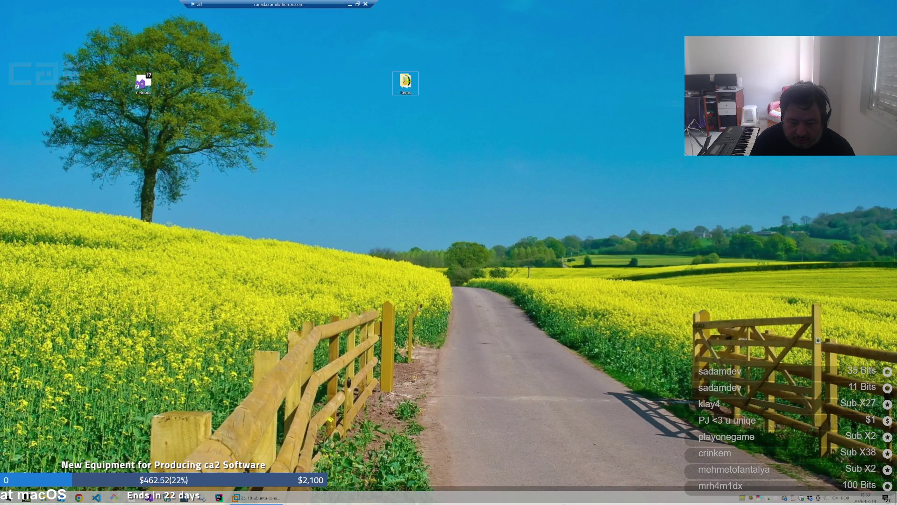
Unlock the Windows taskbar and drag its top edge up to make it taller
right_click(569, 502)
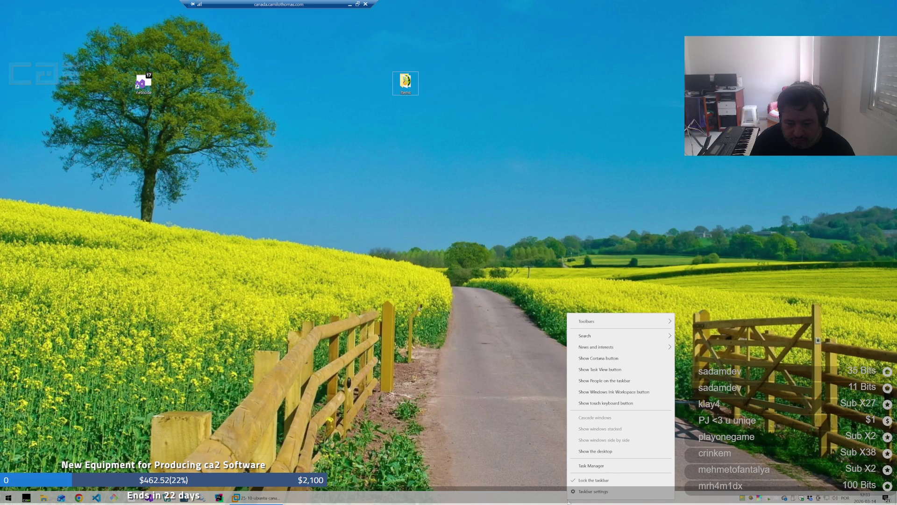
click(596, 484)
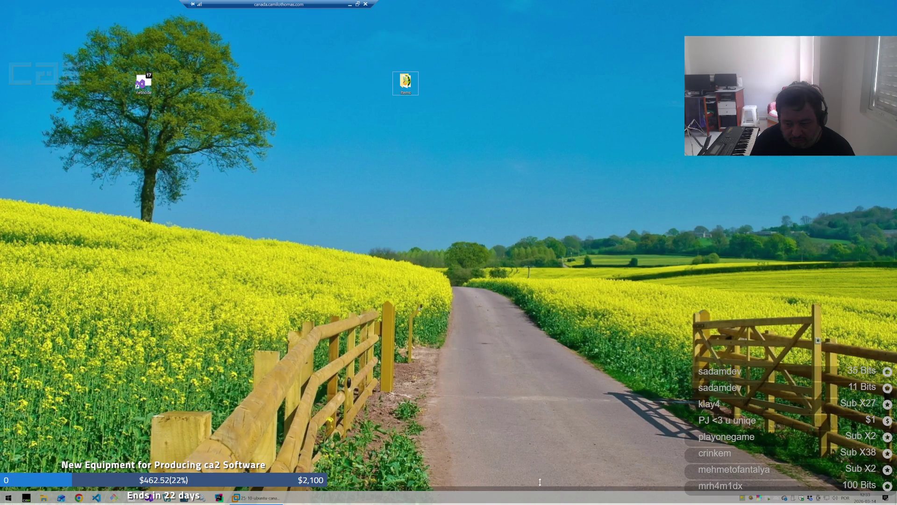
drag(539, 483, 546, 469)
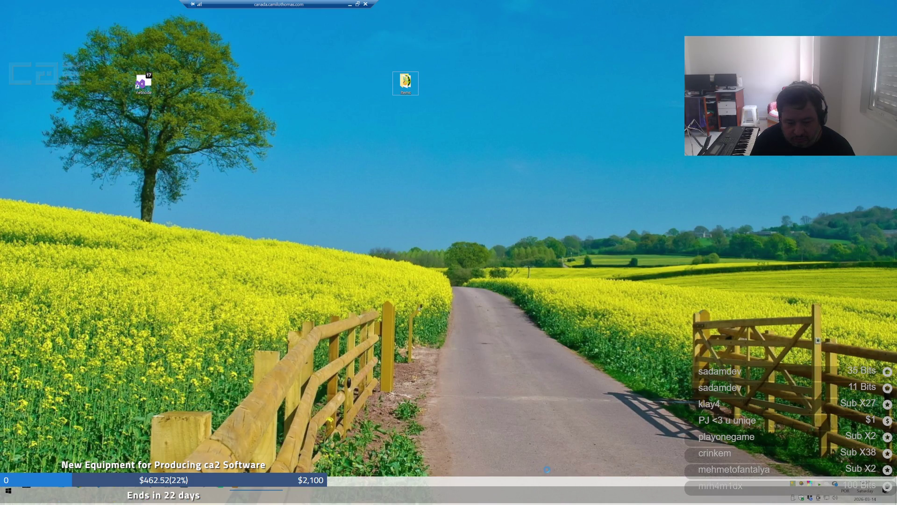
right_click(532, 493)
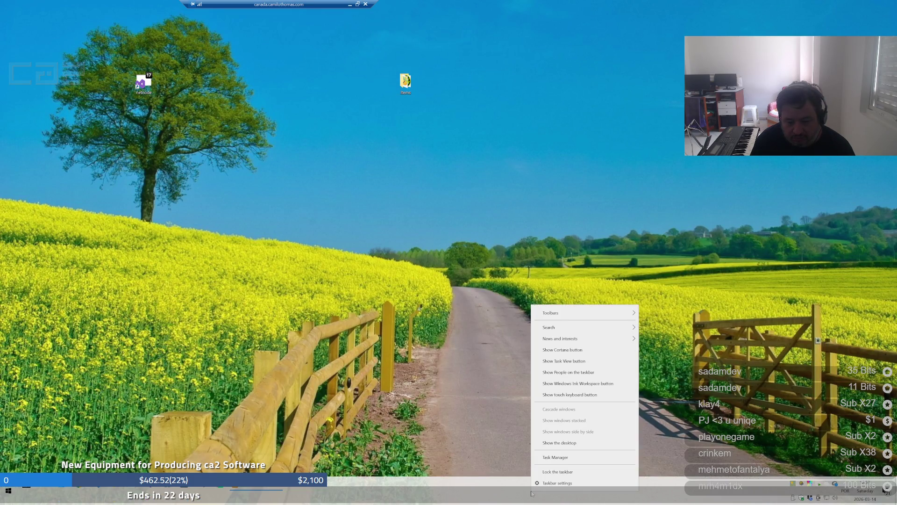
right_click(565, 476)
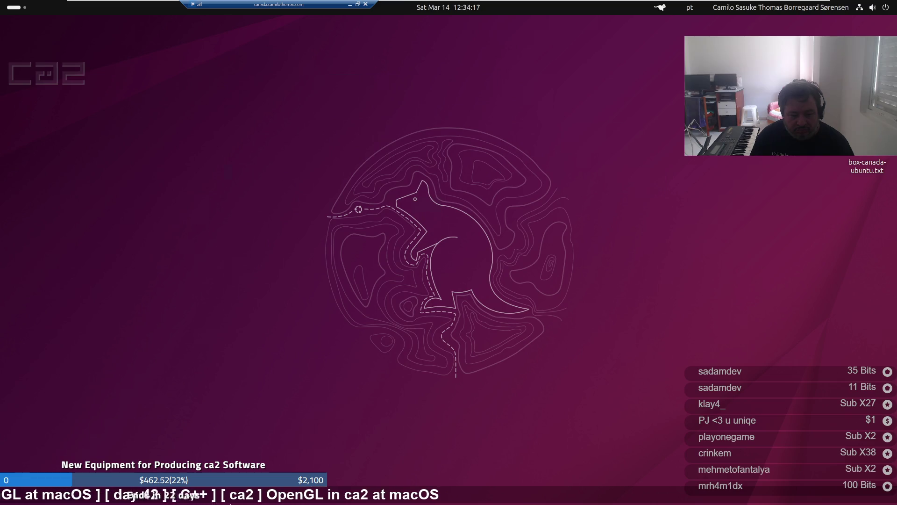
Open a GNOME Terminal with Ctrl+Alt+T in Ubuntu, then minimize the VM
mouse_move(197, 498)
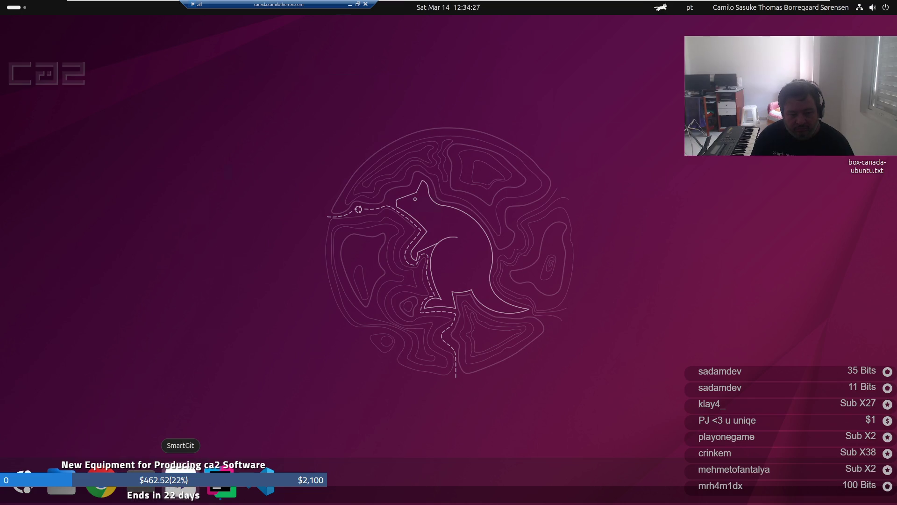
key(ctrl+alt+t)
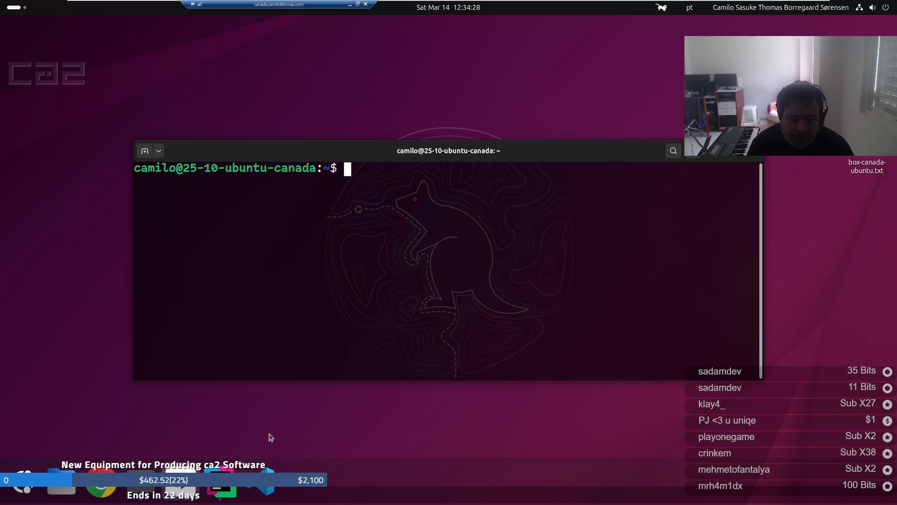
click(350, 7)
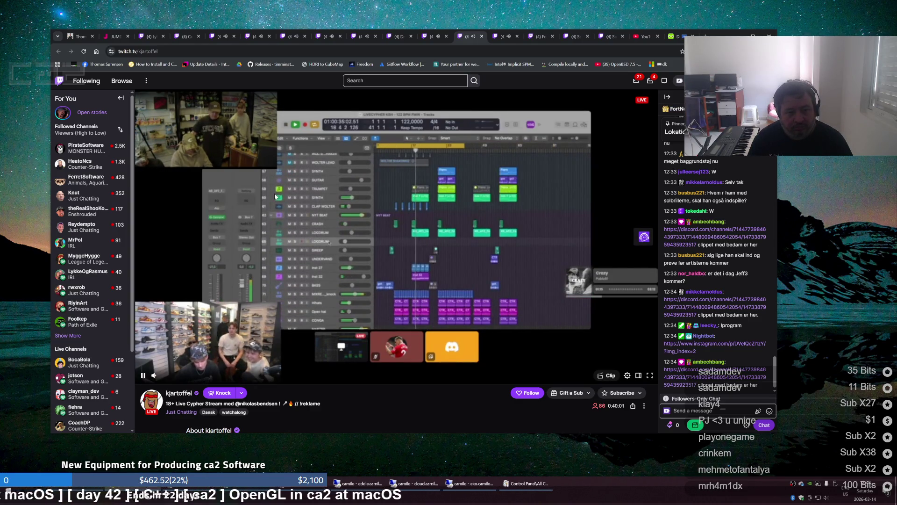
View the LykkeOgRasmus stream, expand Followed Channels, move to the CoachDP tab, then restore the Ubuntu VM
click(150, 40)
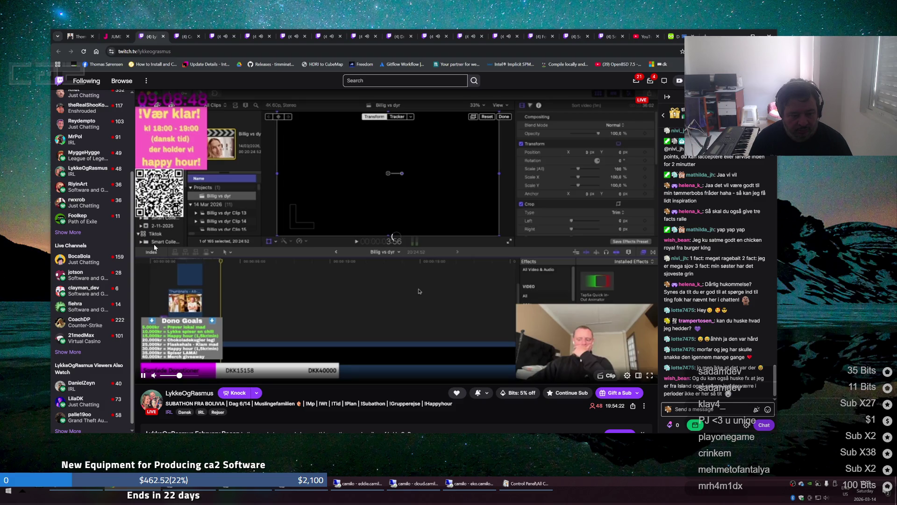
scroll(73, 298, up, 3)
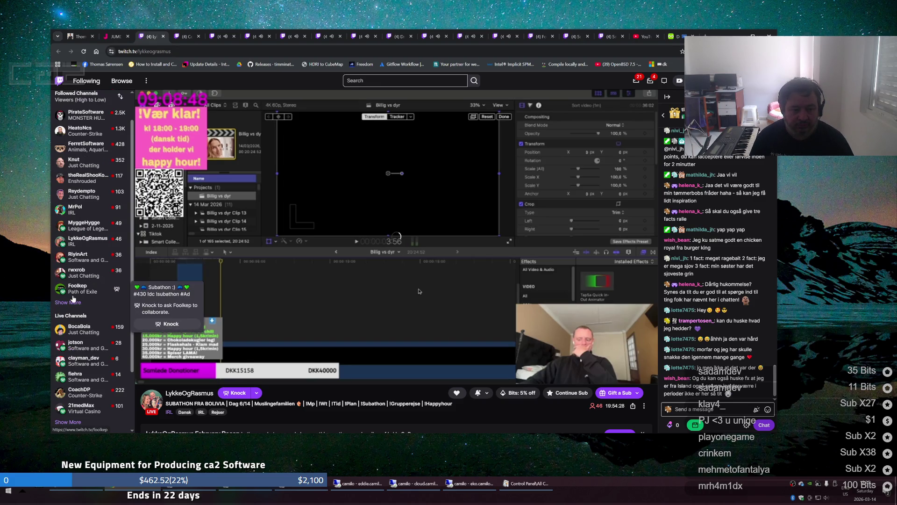
click(72, 304)
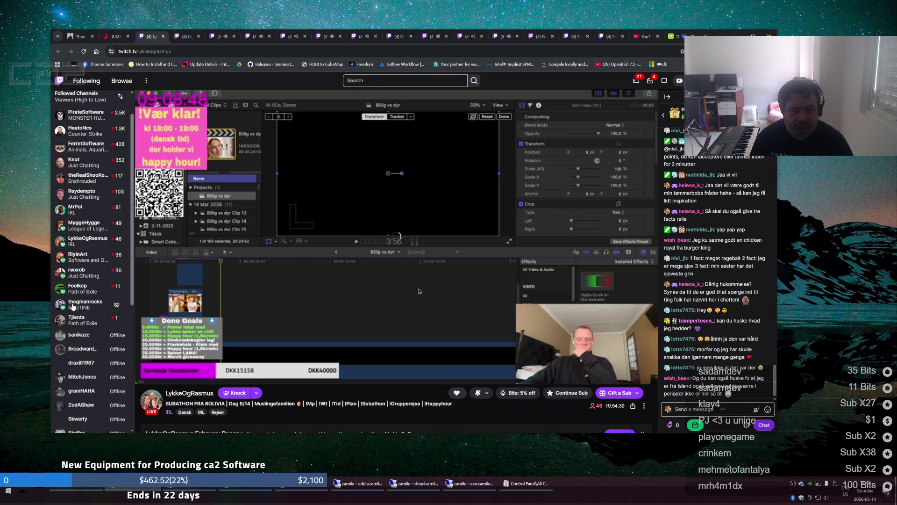
scroll(74, 293, down, 4)
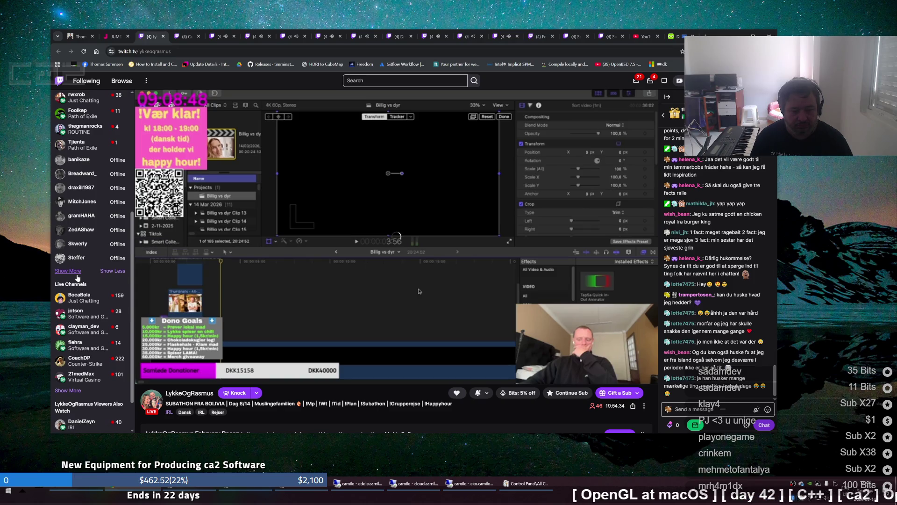
scroll(103, 225, down, 1)
key(ctrl+Tab)
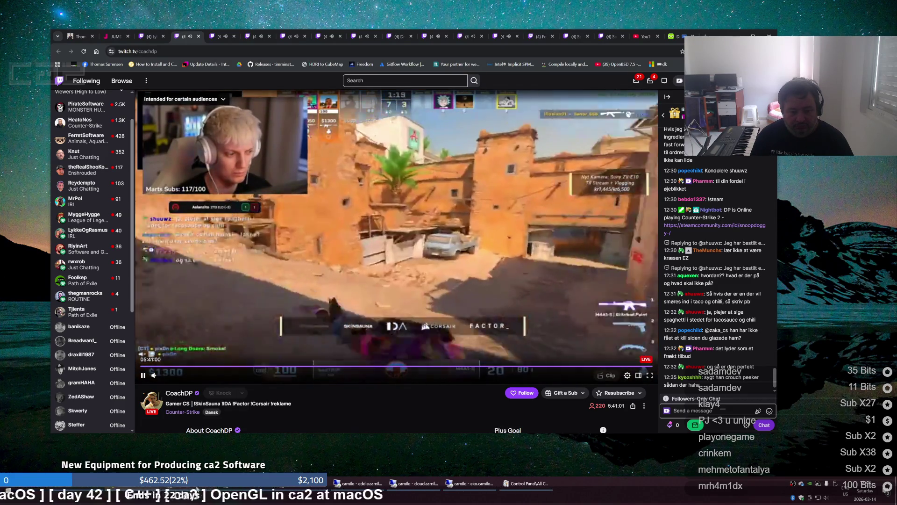
click(293, 502)
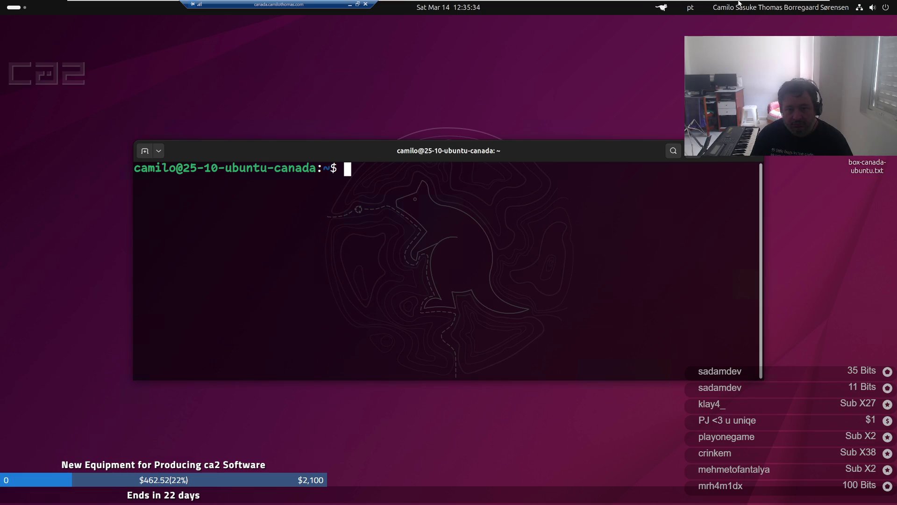
Minimize the full-screen Ubuntu VM from the VMware toolbar
mouse_move(799, 4)
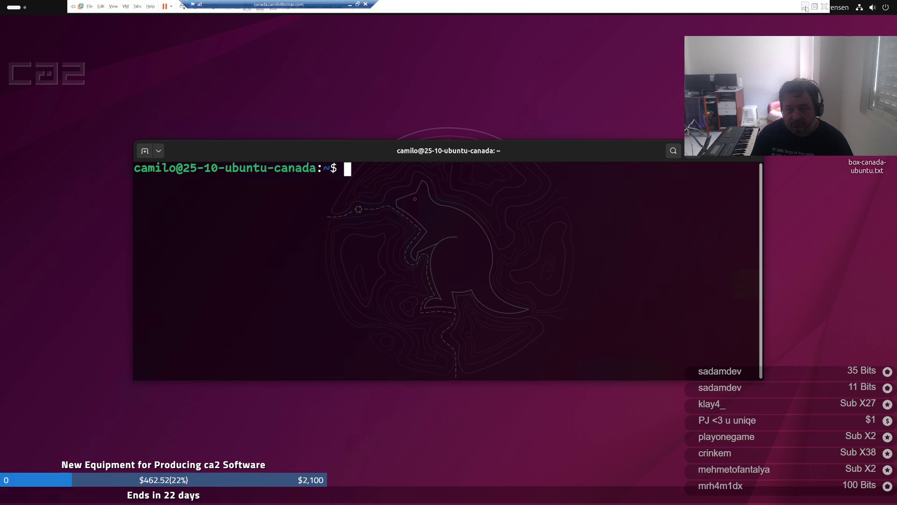
click(805, 7)
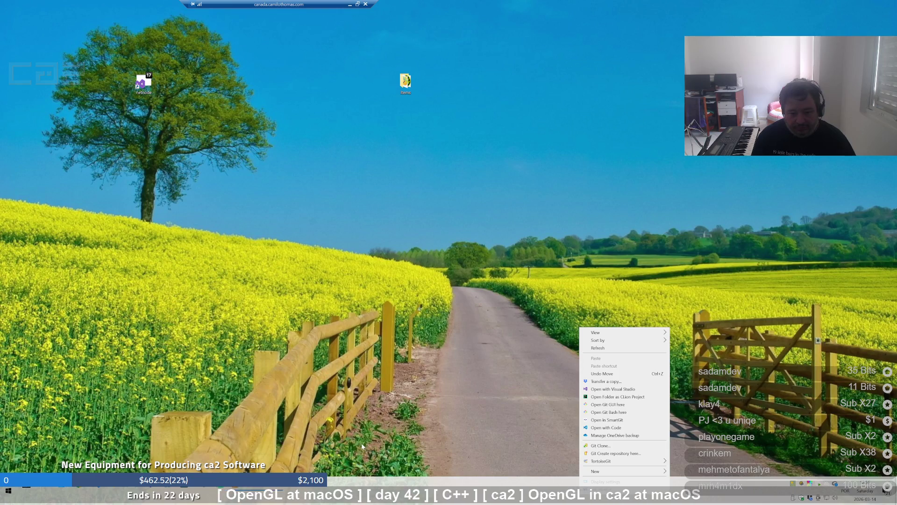
Dismiss the desktop menu and Task View, then bring Visual Studio with parsing.cpp forward
key(Escape)
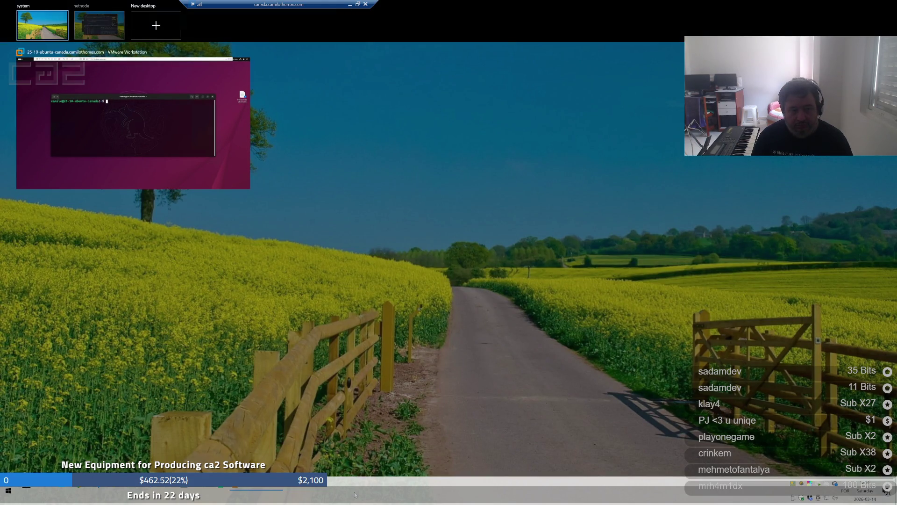
key(Escape)
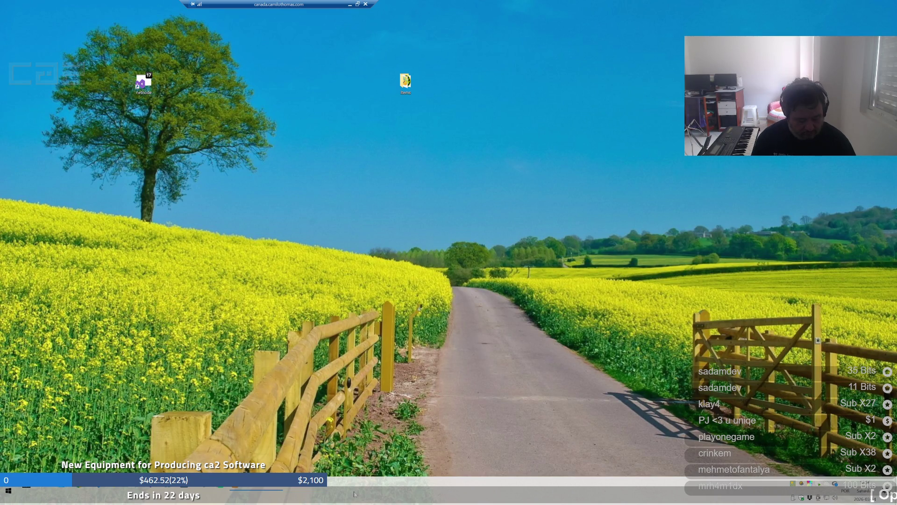
click(354, 494)
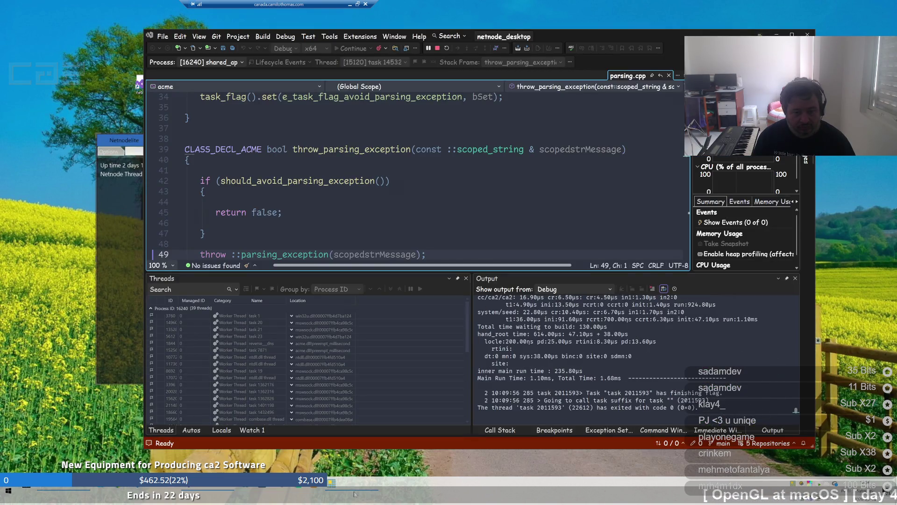
Launch Task Manager over the running netnode_desktop debug session
right_click(494, 499)
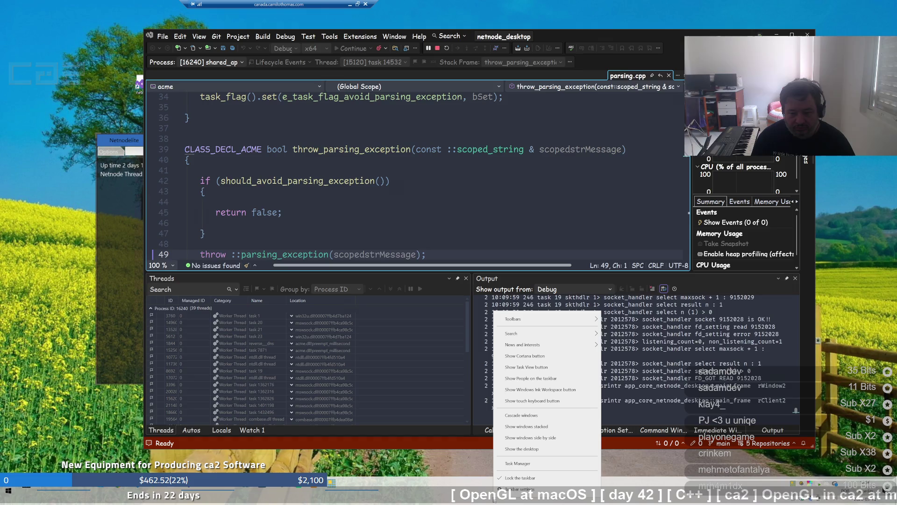
click(524, 466)
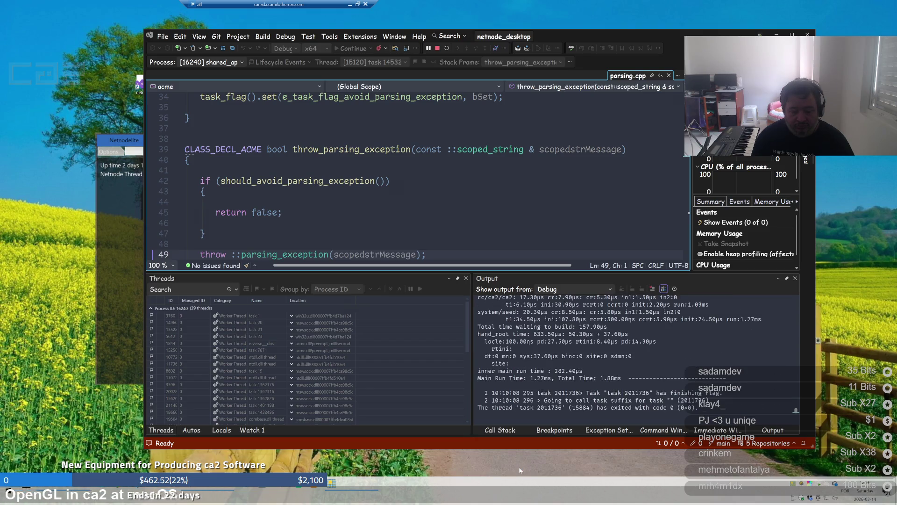
key(ctrl+shift+Escape)
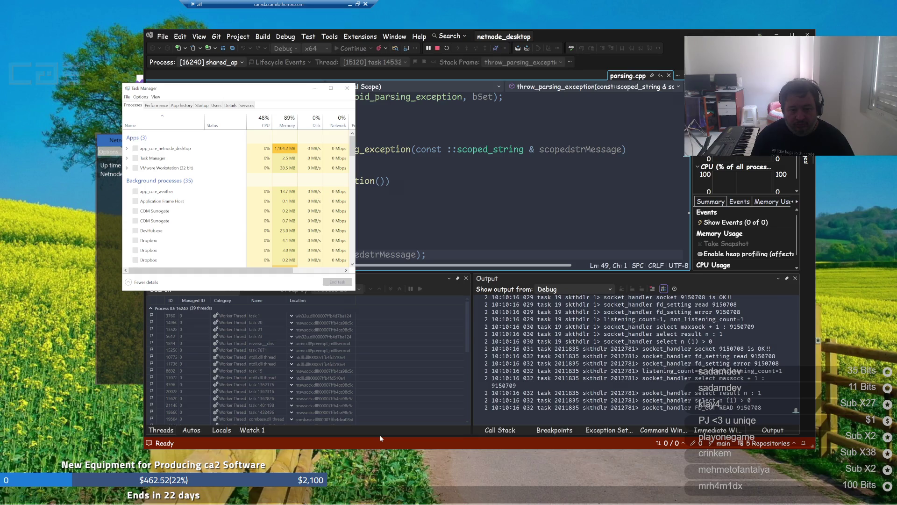
Show Task Manager's Details tab sorted by Memory, then return focus to Visual Studio
scroll(255, 219, down, 1)
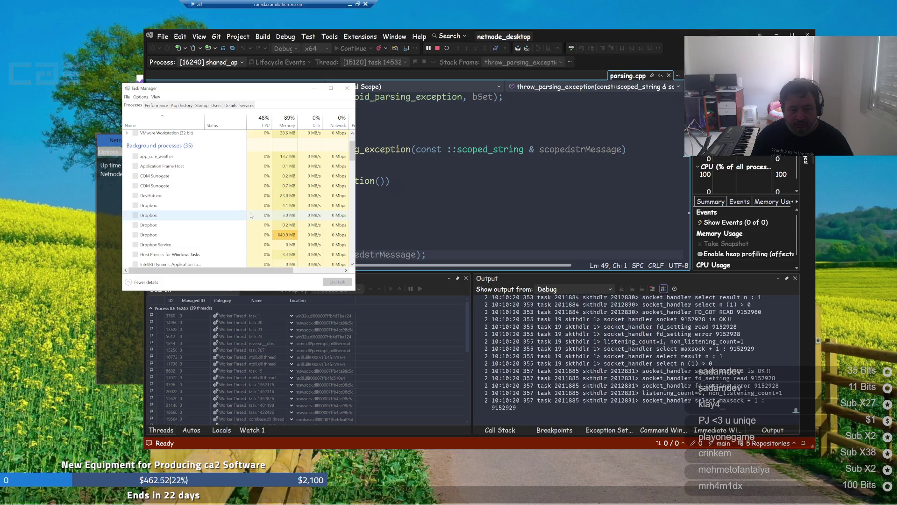
click(230, 106)
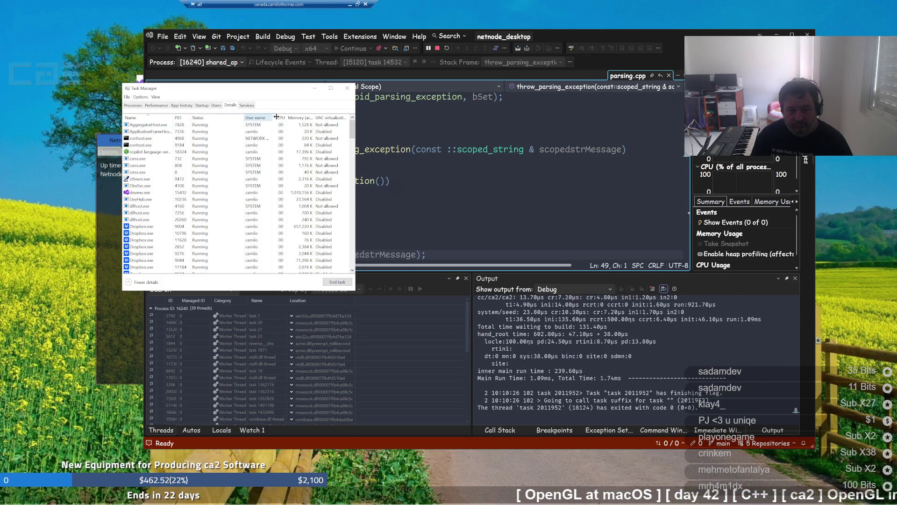
click(301, 118)
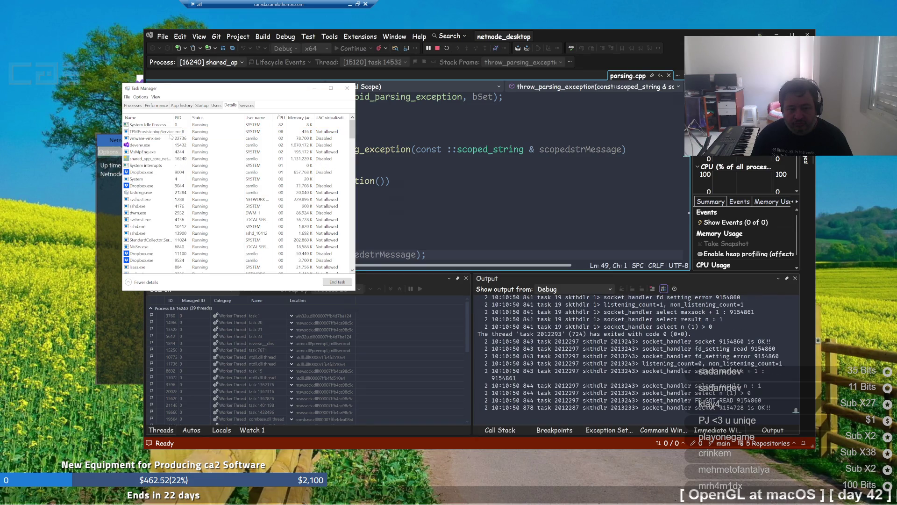
click(438, 51)
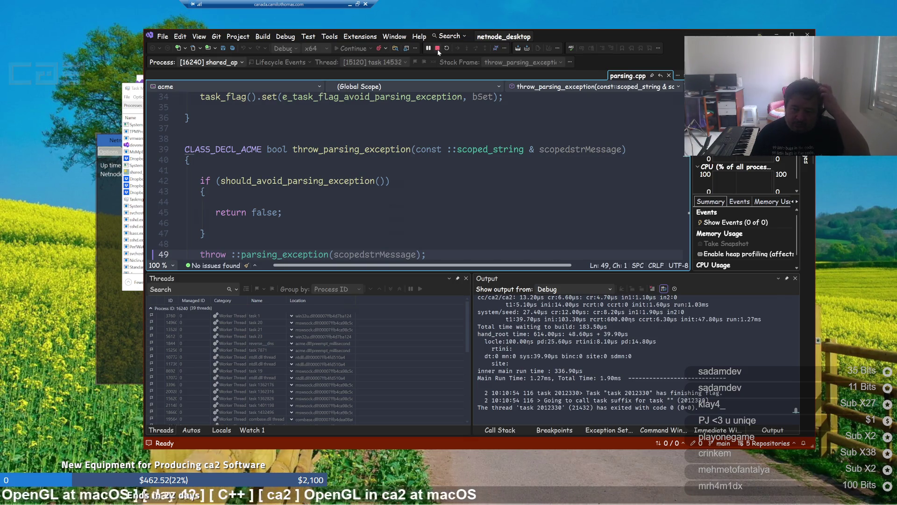
Stop debugging netnode_desktop and minimize the remote session to reveal the Twitch stream
click(438, 52)
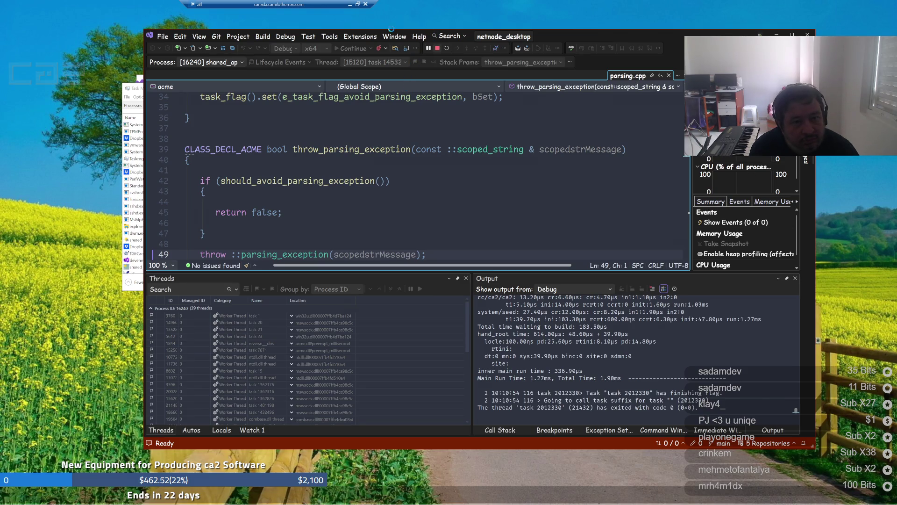
click(350, 5)
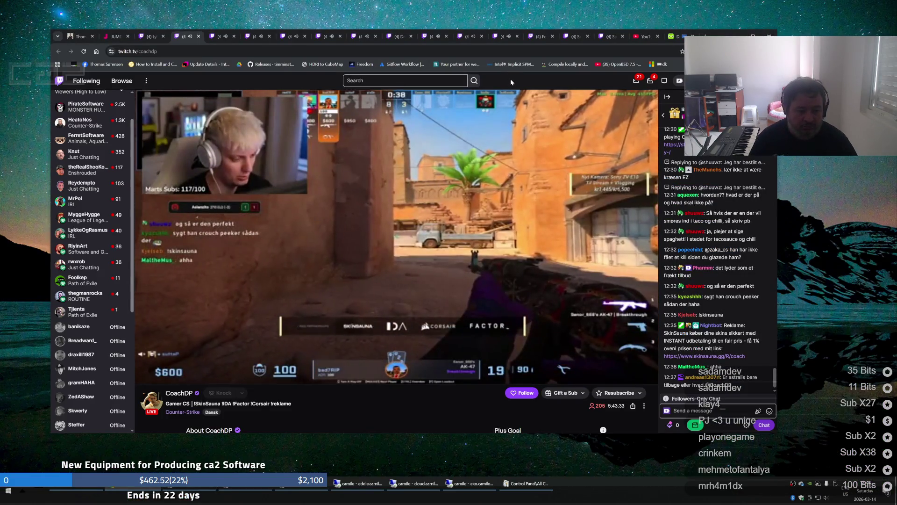
Search Google for 'zootopia' in a new tab, skim the results, then close that tab
key(ctrl+t)
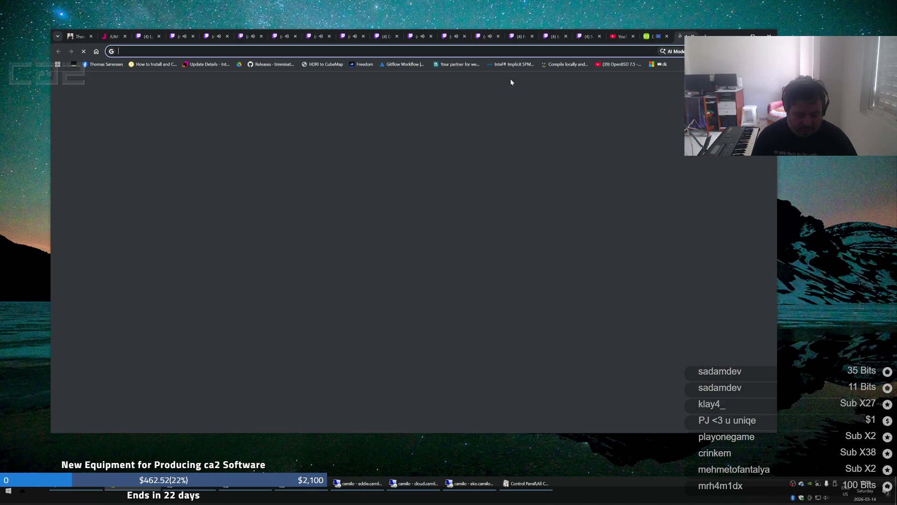
text(zoo)
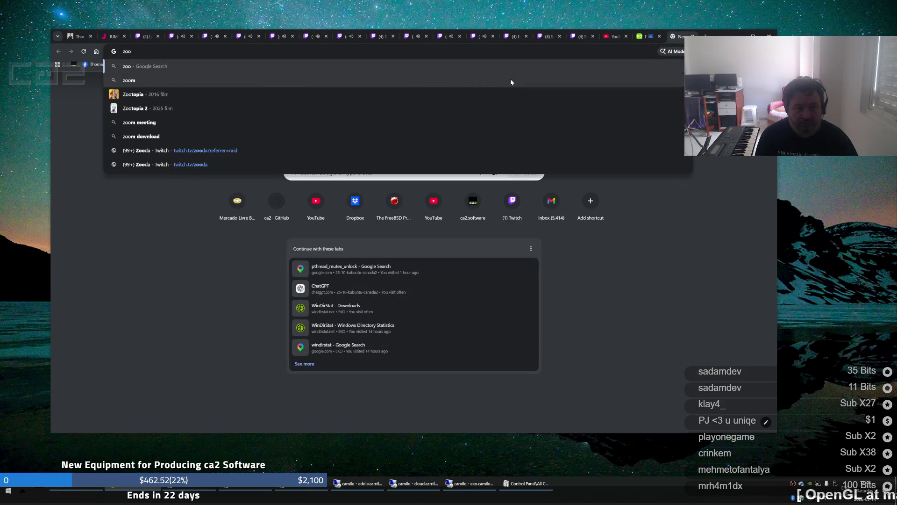
text(topia)
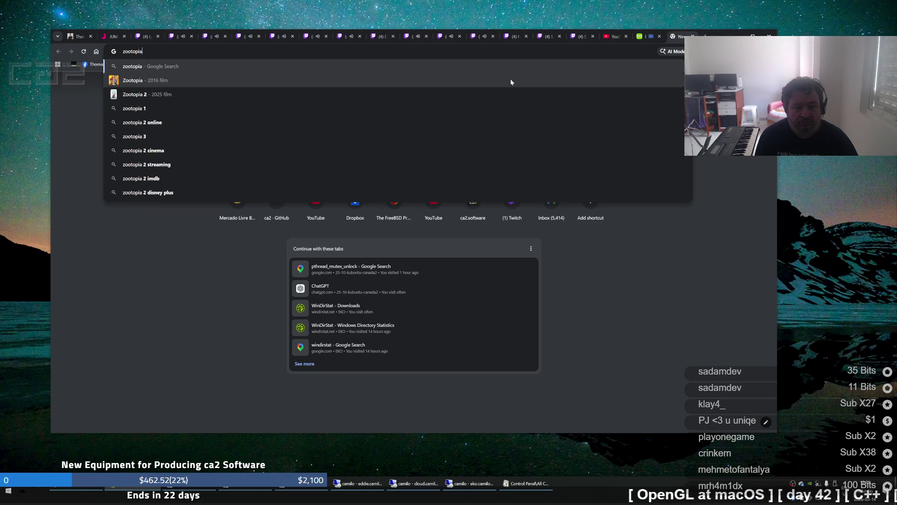
key(Return)
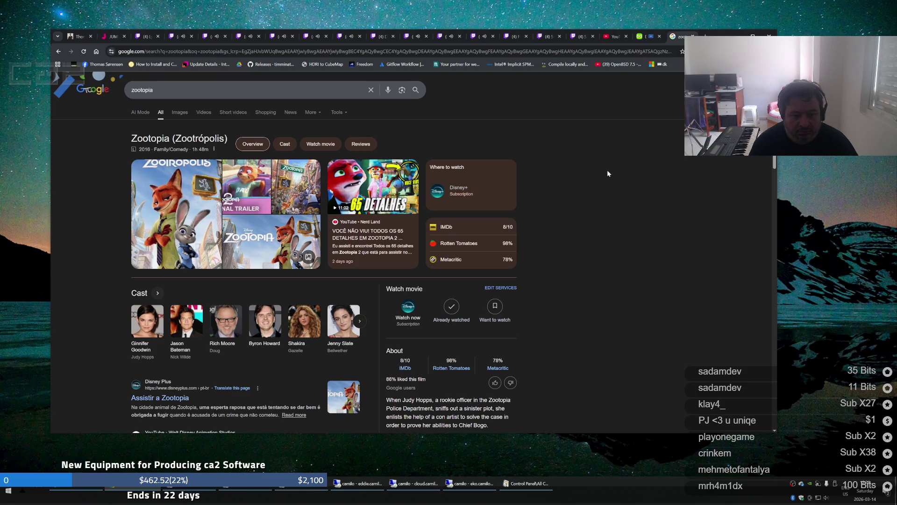
scroll(607, 174, down, 3)
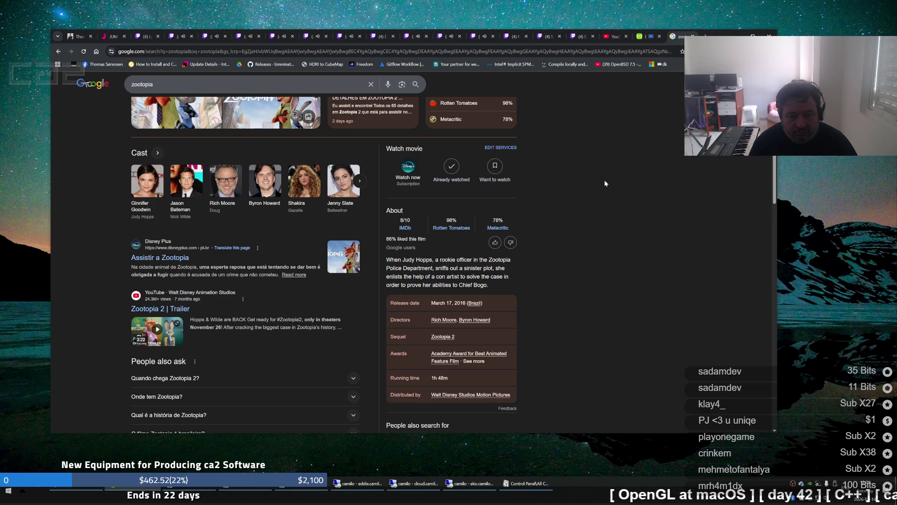
scroll(605, 183, up, 3)
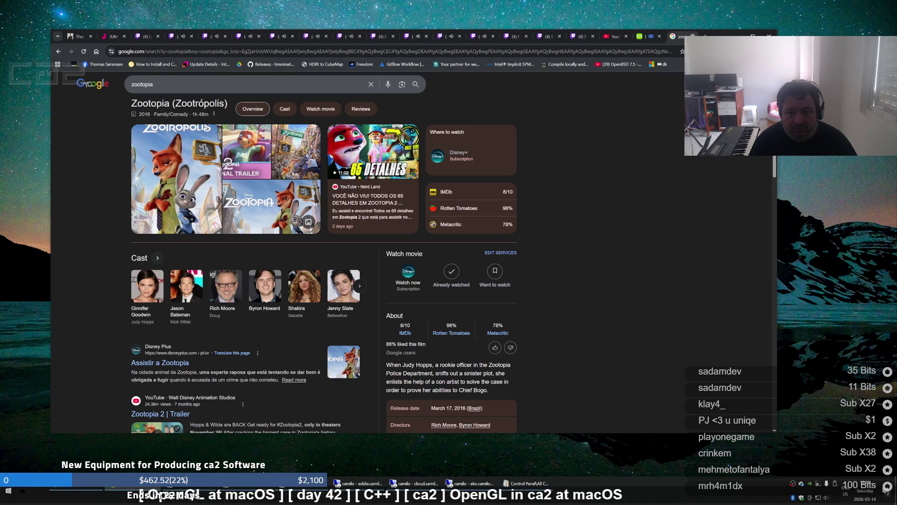
key(ctrl+w)
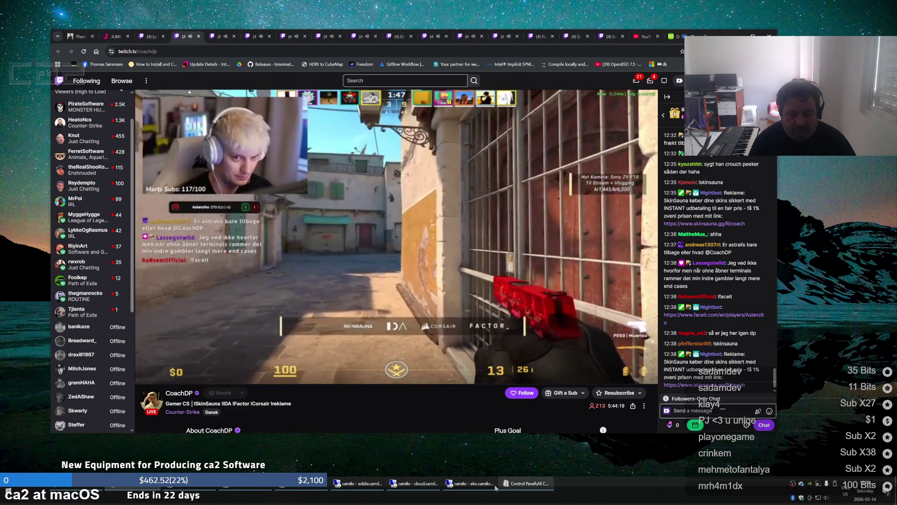
Close the browser window on the eko remote desktop and minimize that session
click(449, 483)
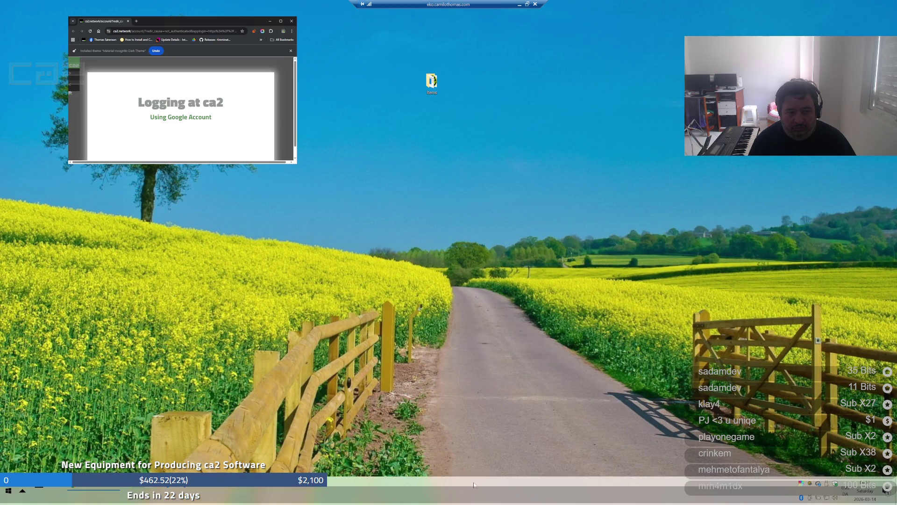
click(128, 22)
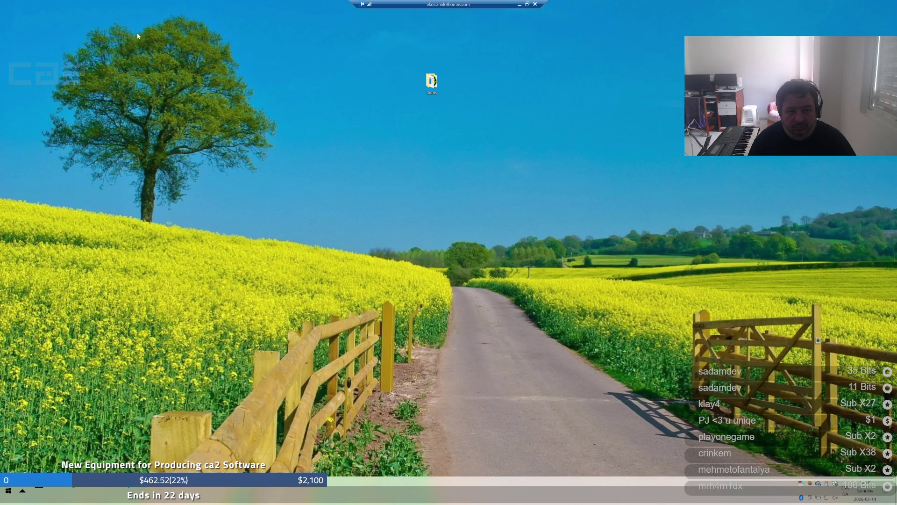
click(520, 6)
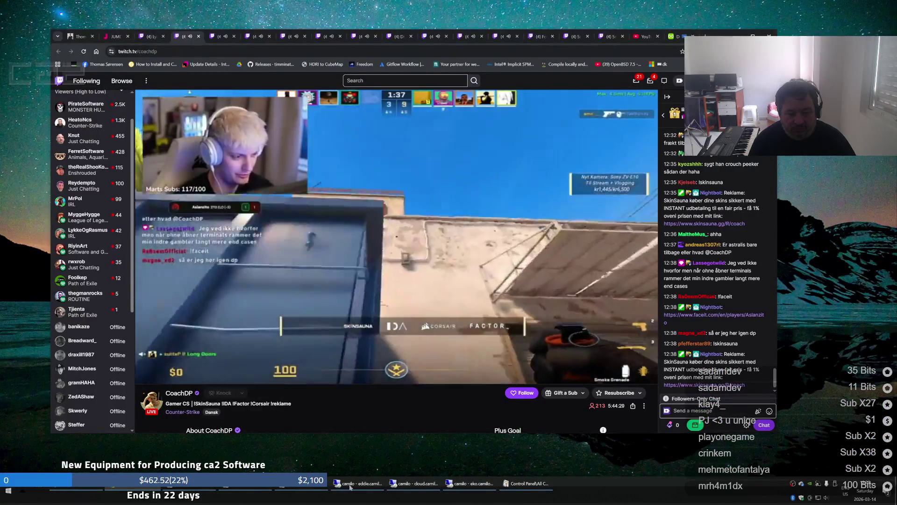
Check the Kubuntu remote desktop, then restore the canada session running Visual Studio
click(255, 491)
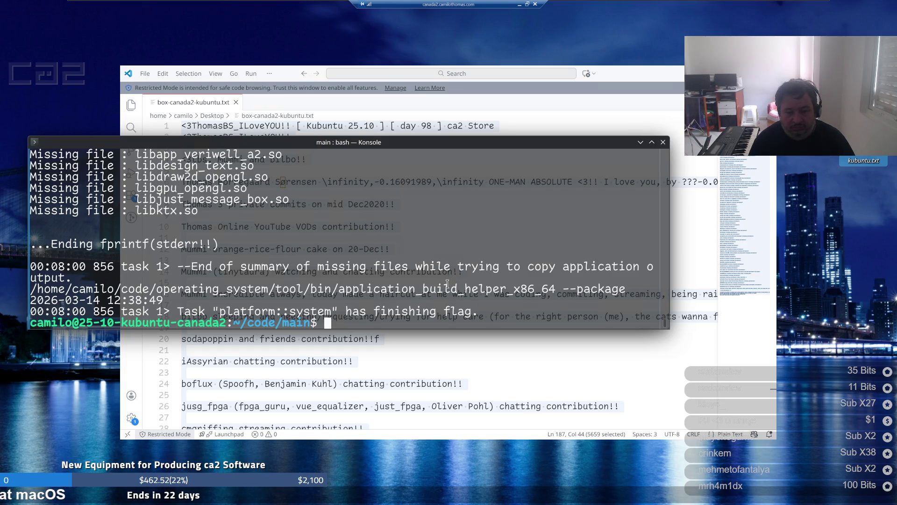
click(521, 5)
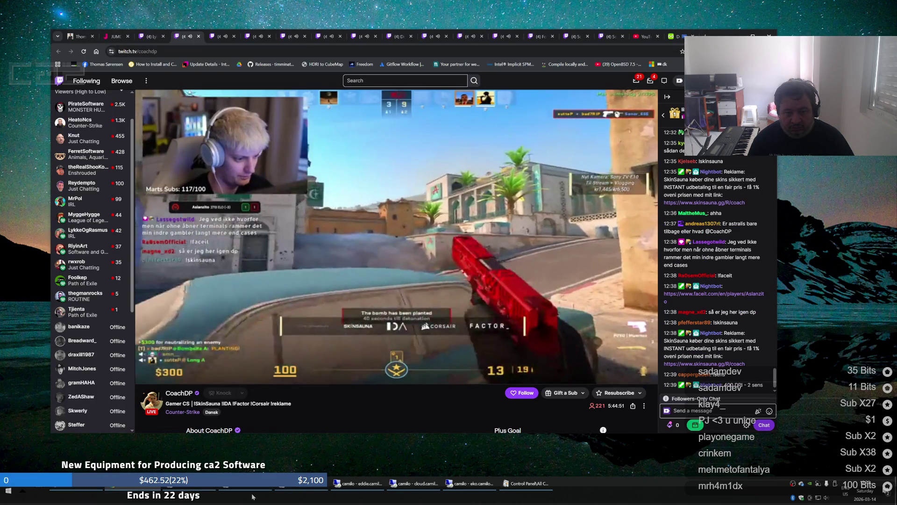
click(184, 489)
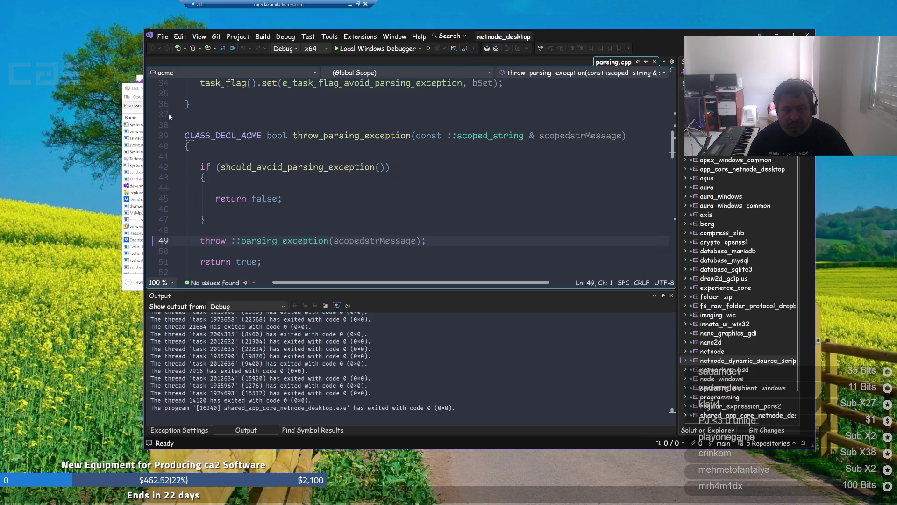
Review the Details tab in Task Manager, then minimize it to reveal the parsing.cpp editor
click(136, 92)
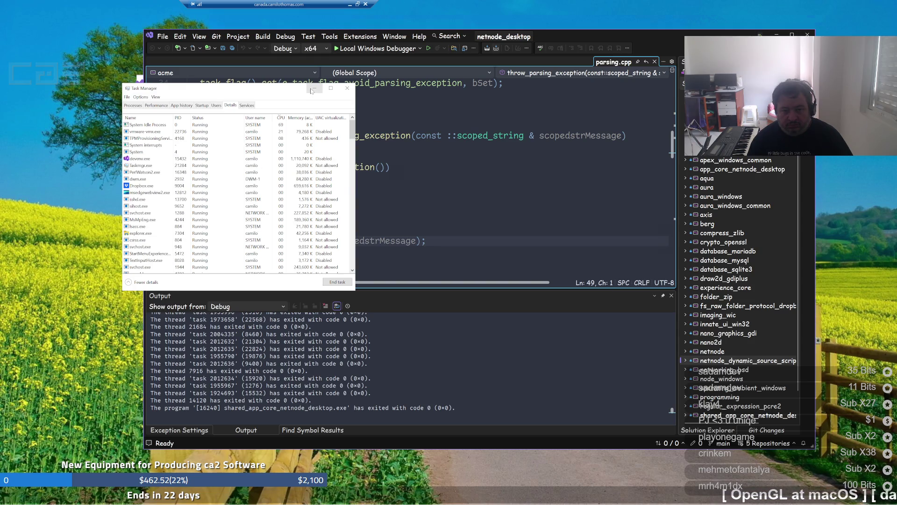
click(314, 89)
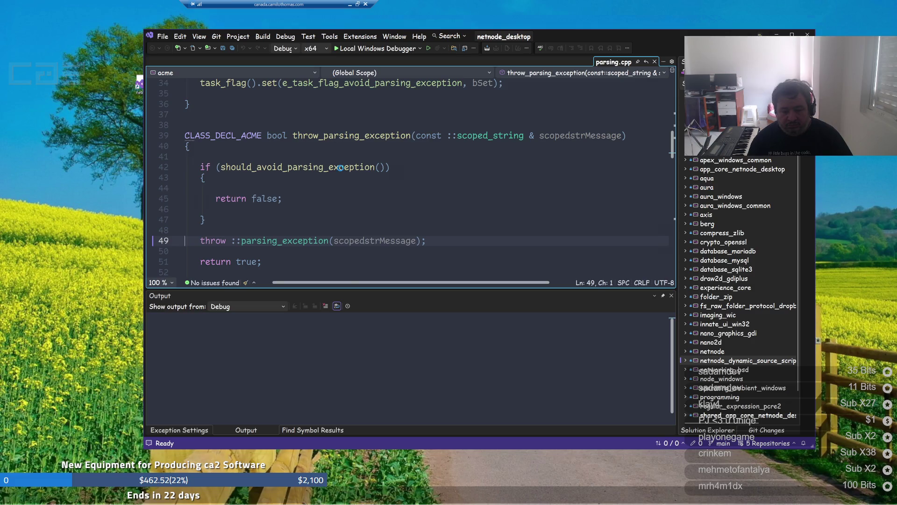
mouse_move(372, 504)
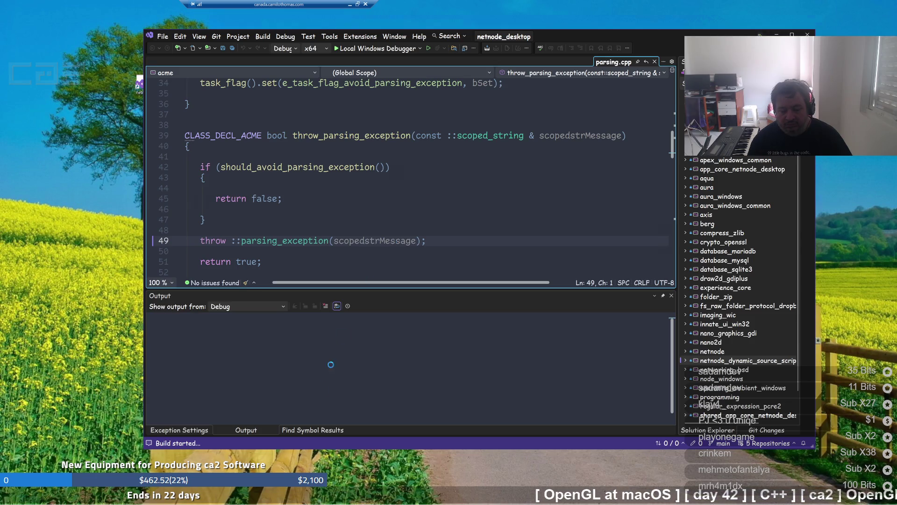
Build netnode_desktop, confirming 38 projects up to date in 48.722 seconds, then open the Tools menu
mouse_move(204, 489)
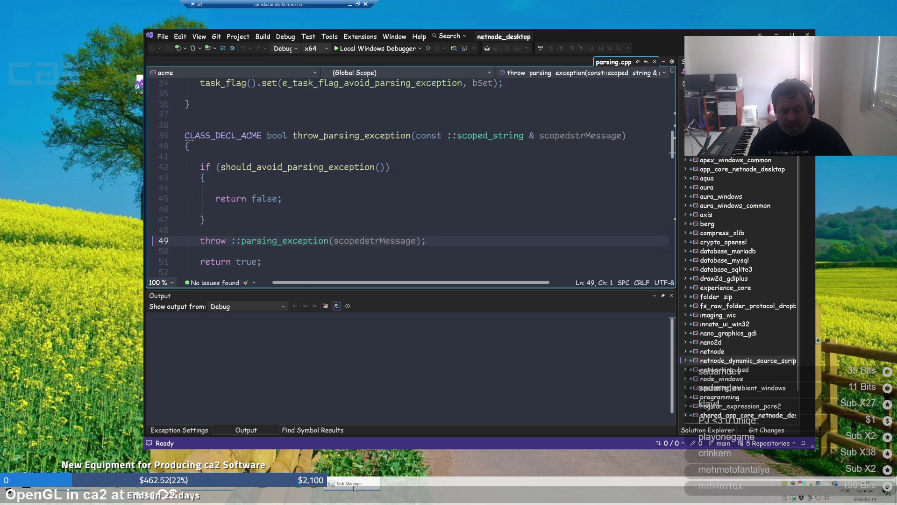
click(371, 374)
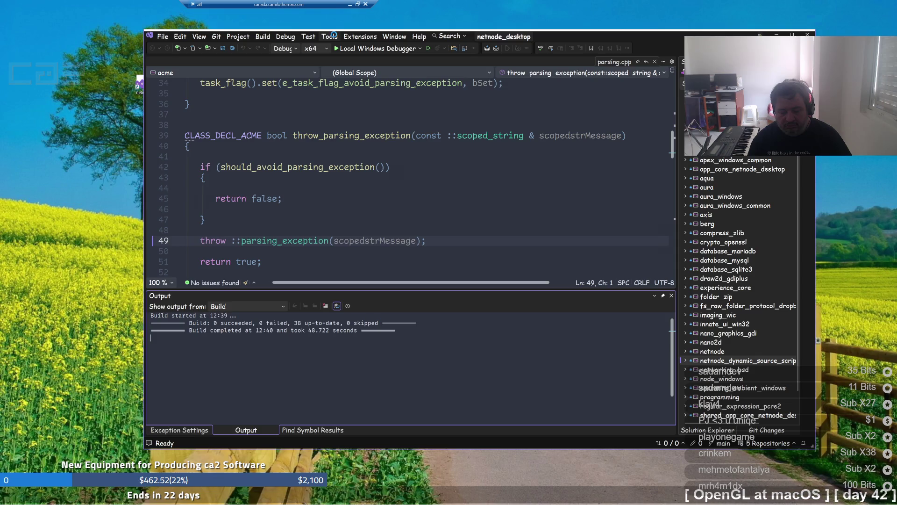
click(333, 36)
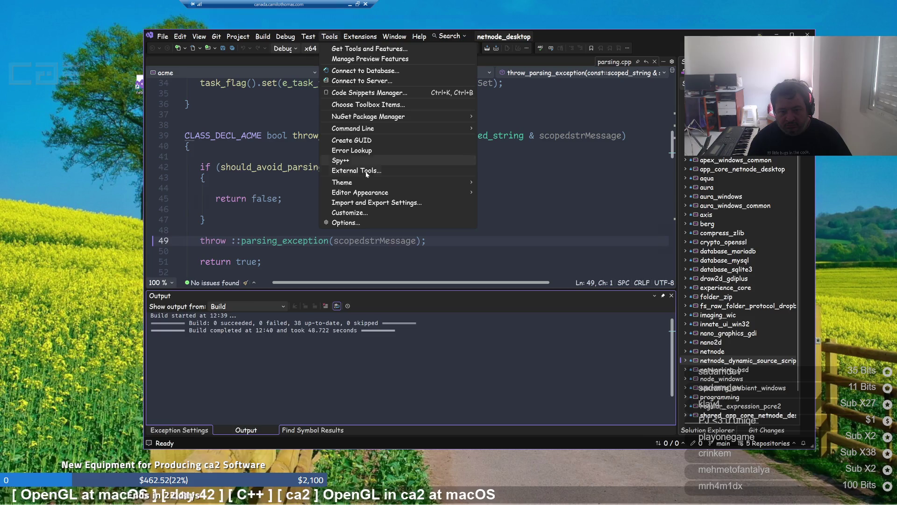
Apply the Light theme from Tools > Theme and close parsing.cpp with Ctrl+F4
mouse_move(370, 180)
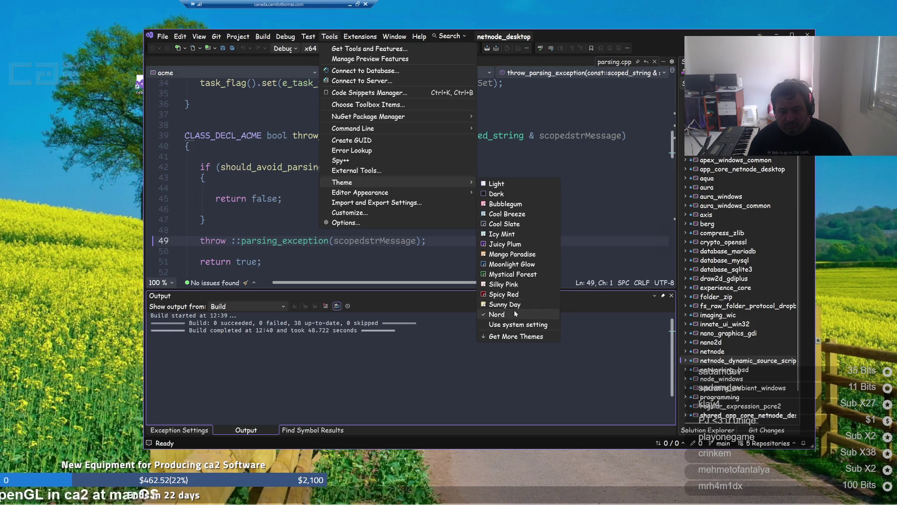
click(531, 187)
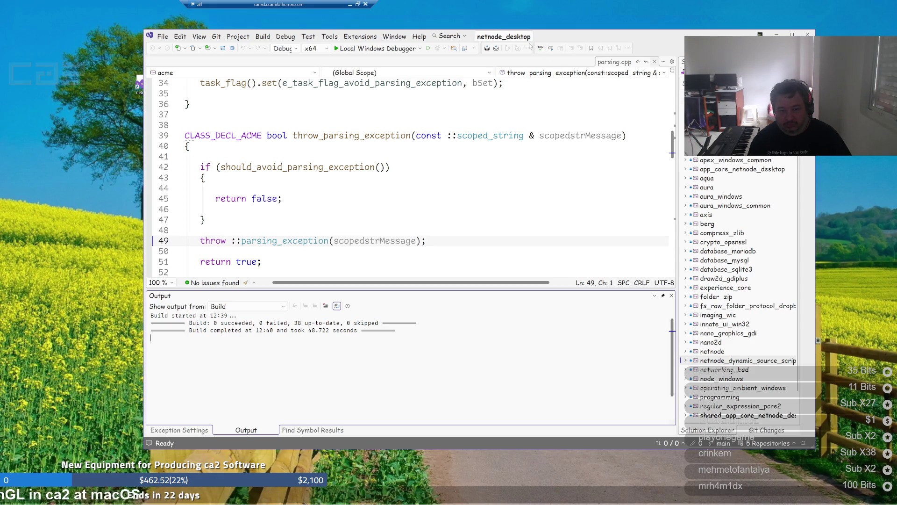
key(ctrl+F4)
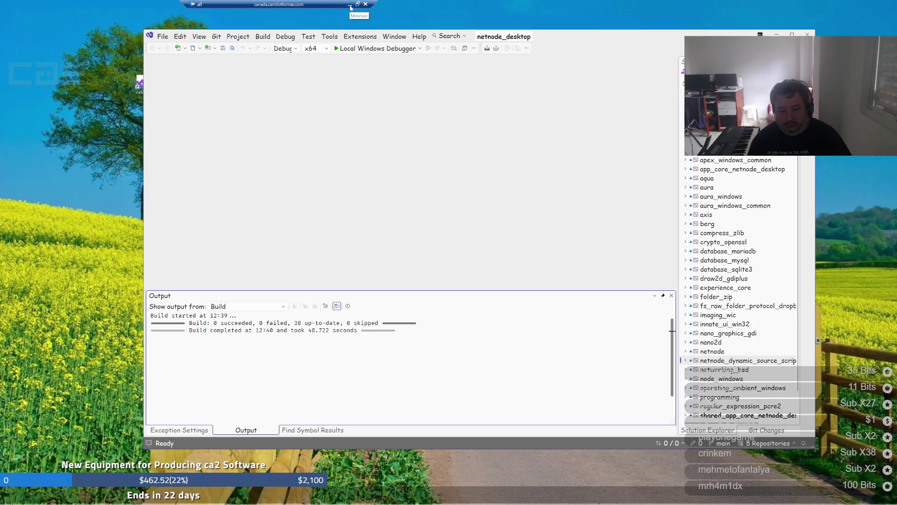
Minimize the remote desktop sessions, including the Kubuntu desktop, to return to the stream
click(351, 7)
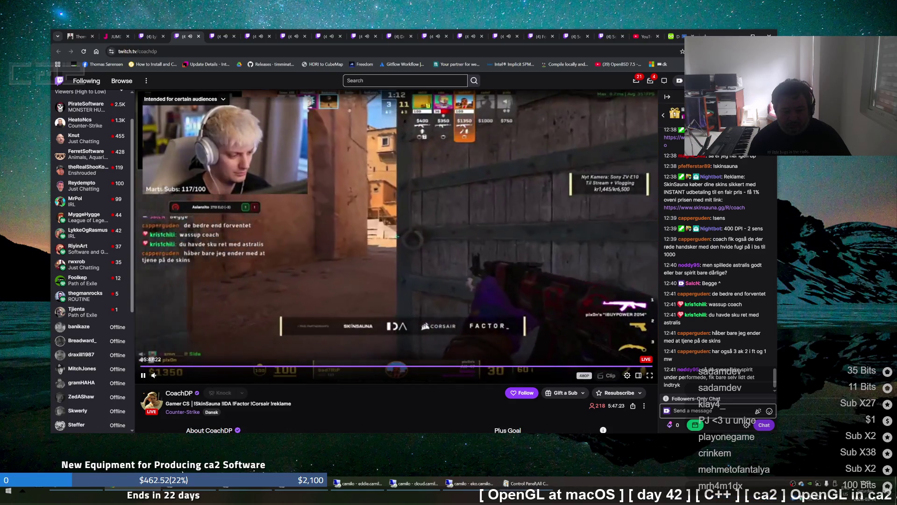
mouse_move(184, 490)
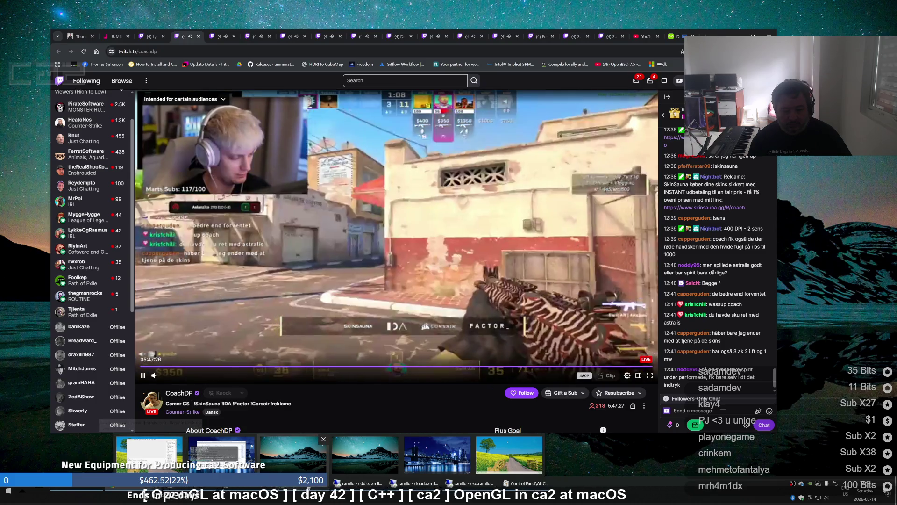
click(225, 454)
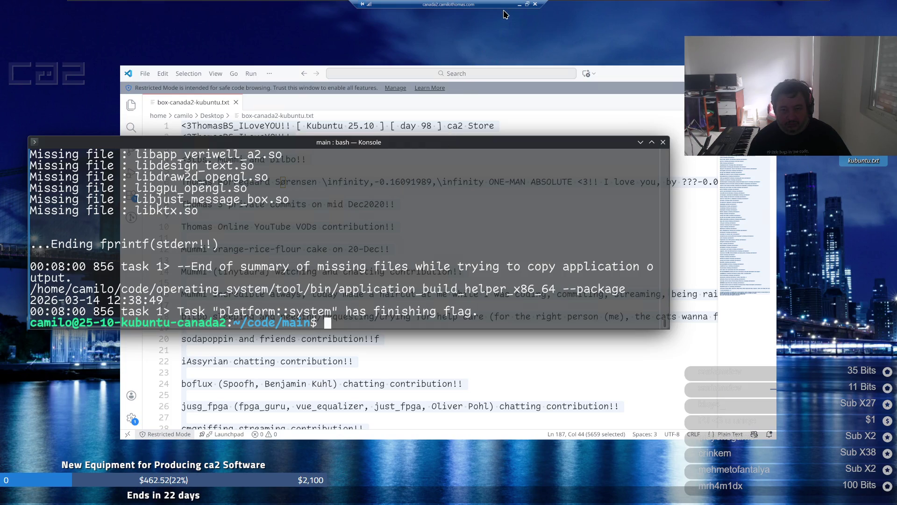
click(519, 5)
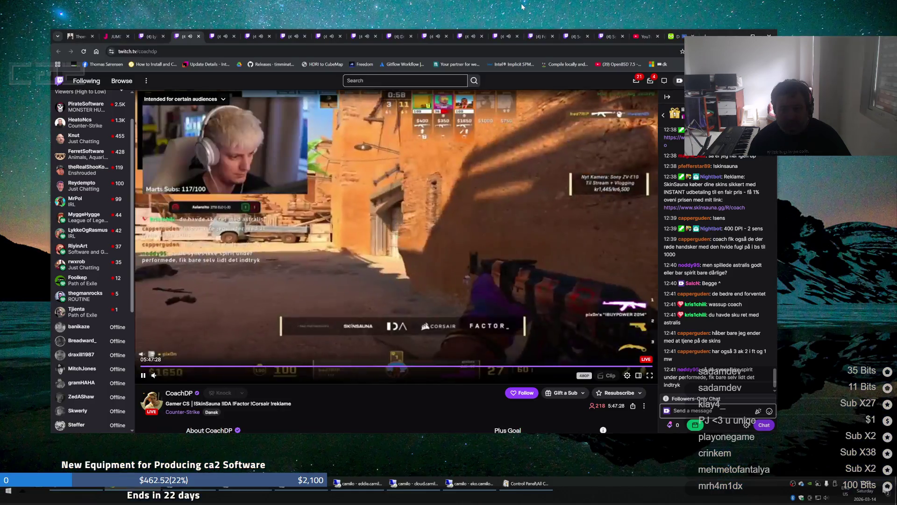
Switch Chrome to the YouTube tab and scroll down the home feed
click(645, 37)
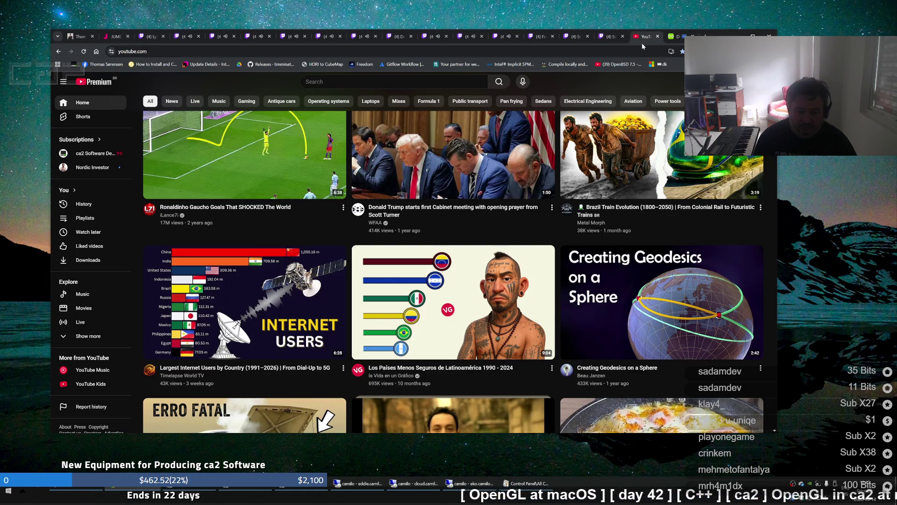
scroll(619, 129, down, 4)
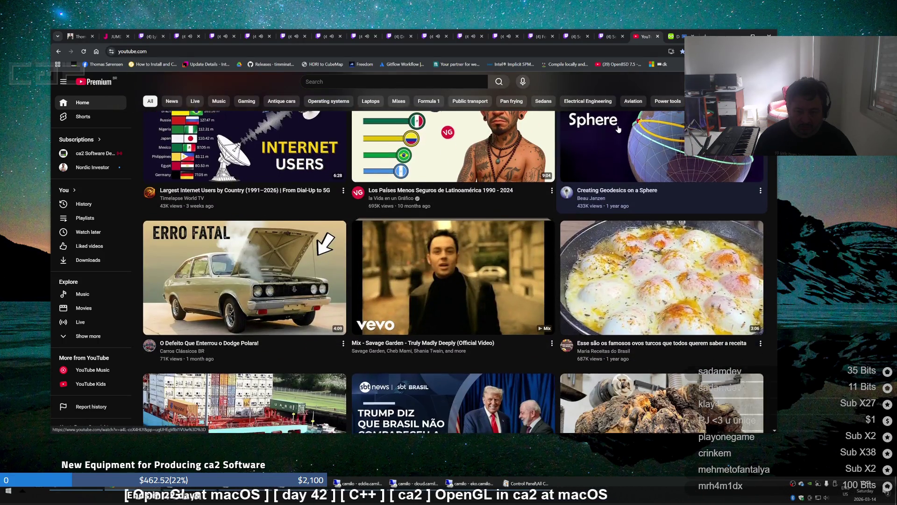
scroll(618, 129, down, 1)
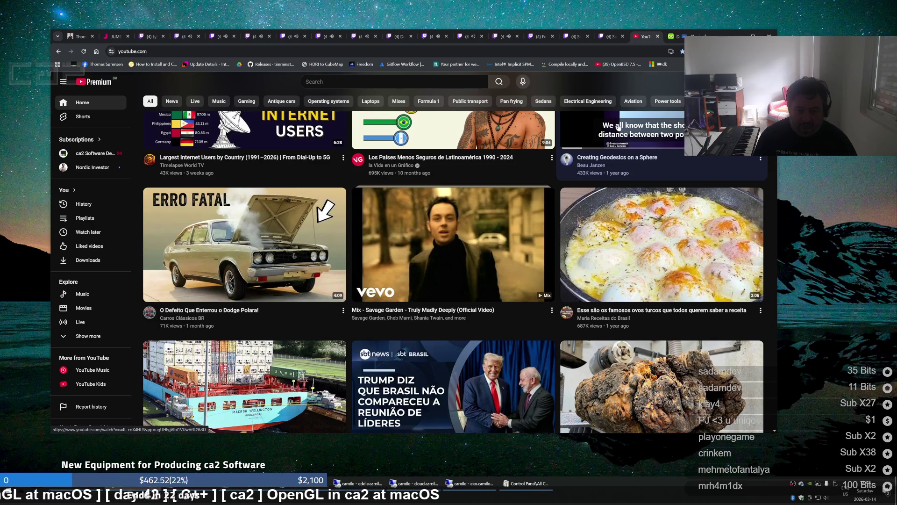
key(ctrl+t)
Load cloudflare.com by typing 'clo' in the address bar, then open the dashboard login page
text(clo)
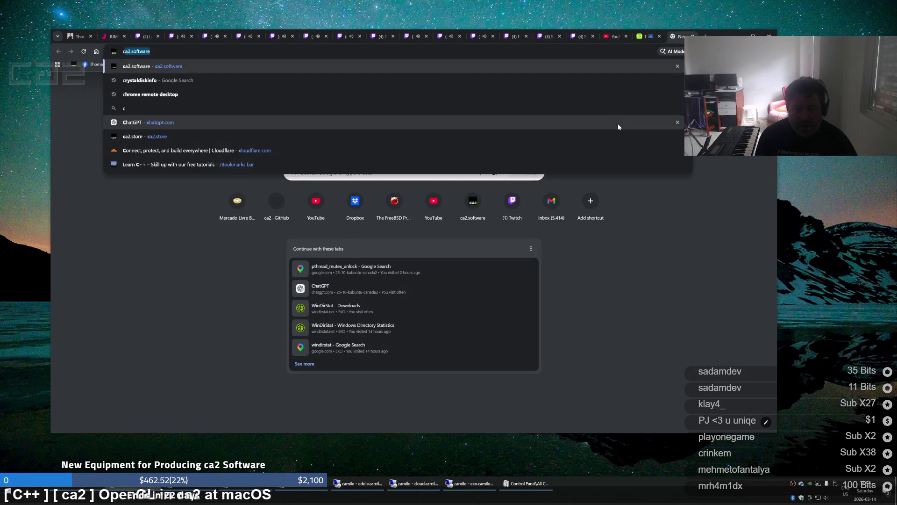
key(Return)
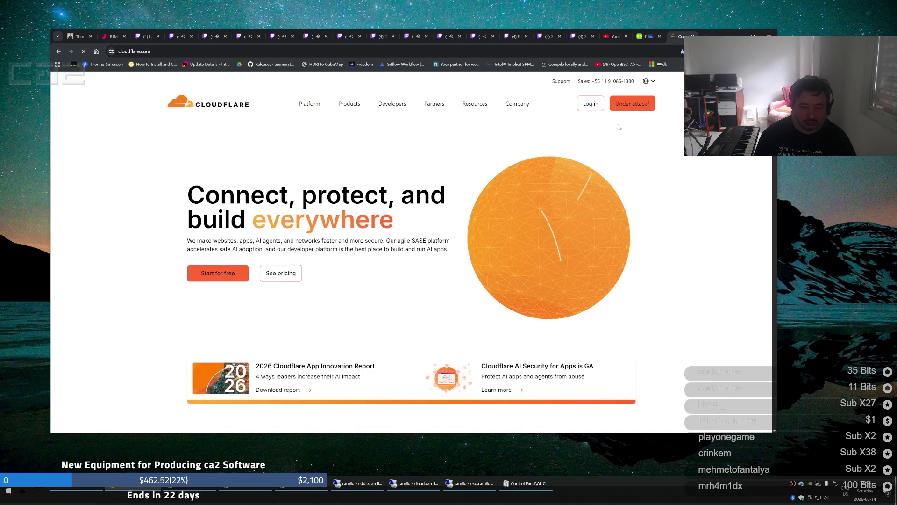
click(591, 108)
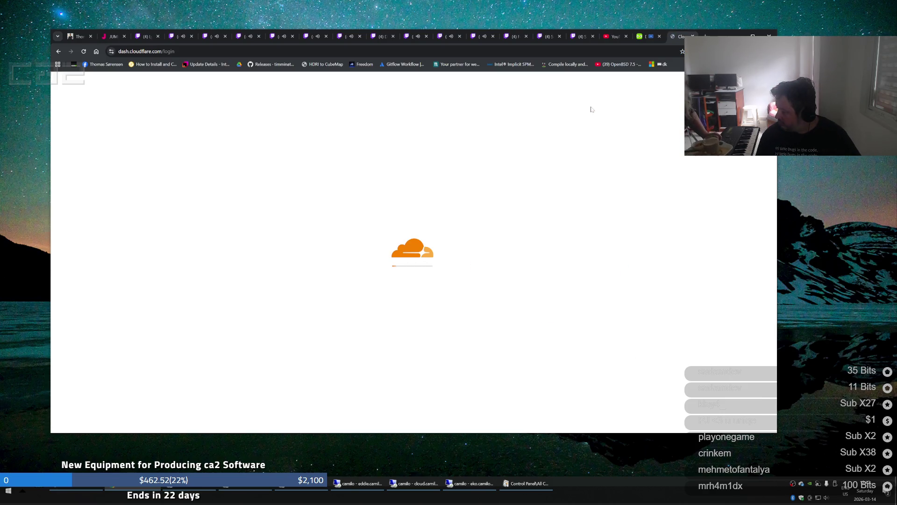
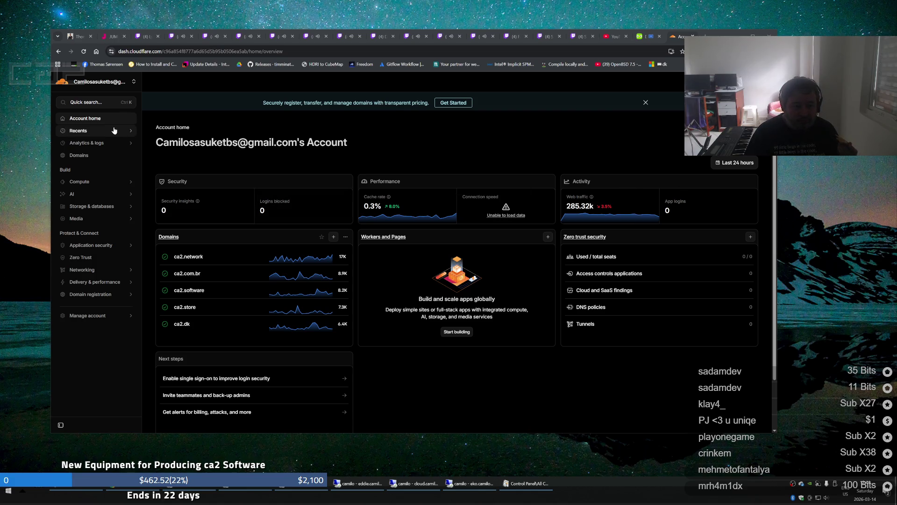
Open the ca2.store overview from the Domains list, stepping back to the list and forward again
click(106, 157)
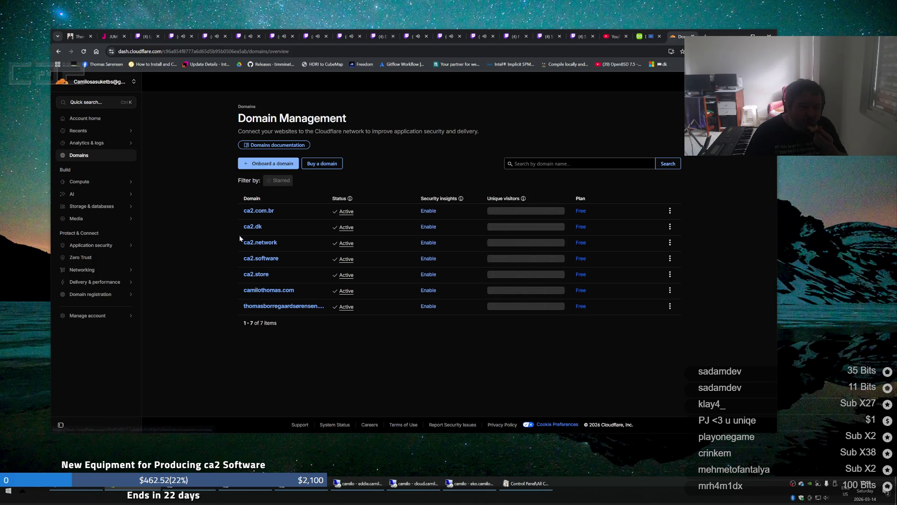
click(255, 275)
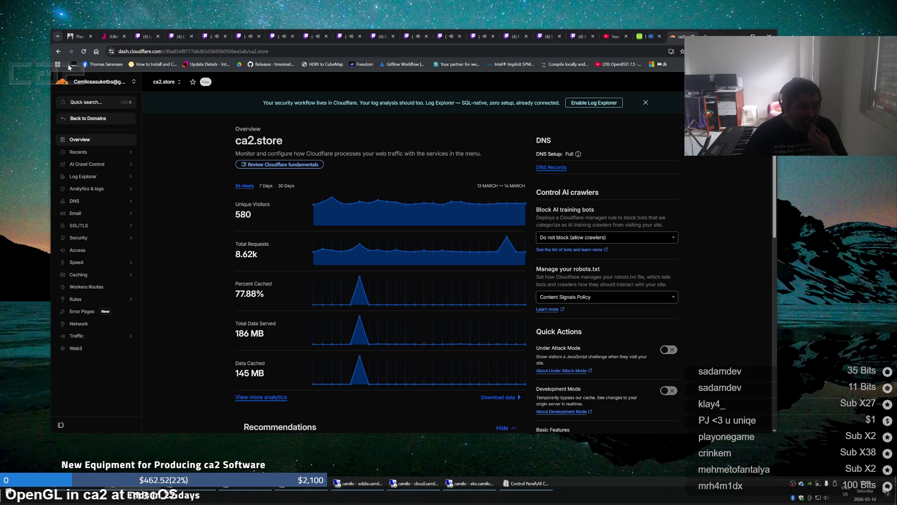
click(60, 52)
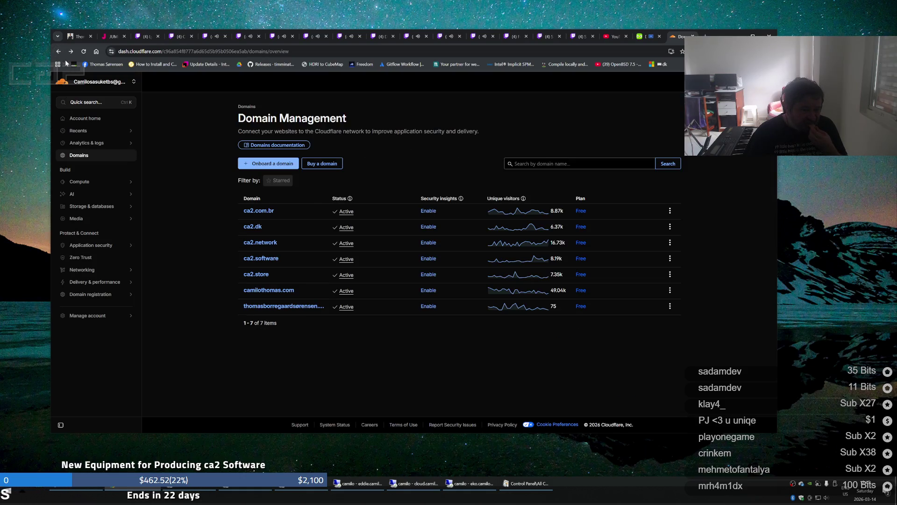
click(70, 52)
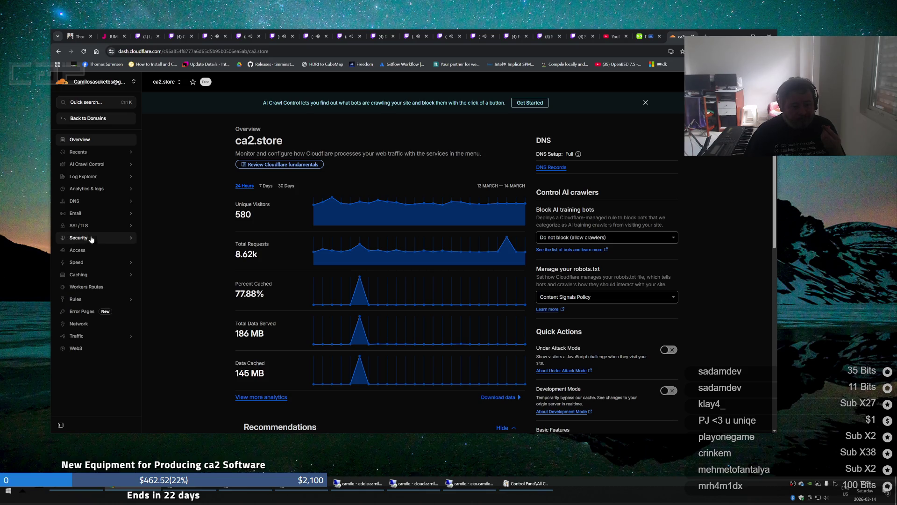
Purge Everything from the ca2.store cache under Caching > Configuration, confirming it twice
click(92, 276)
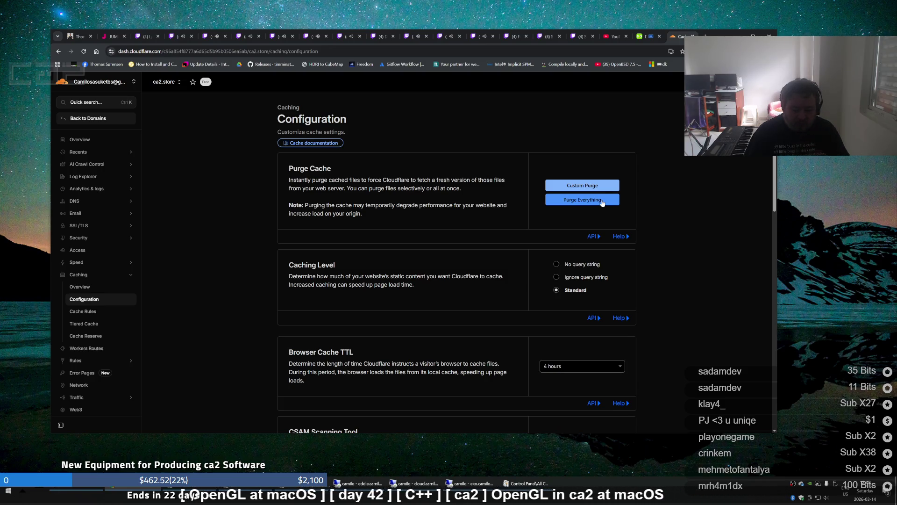
click(602, 201)
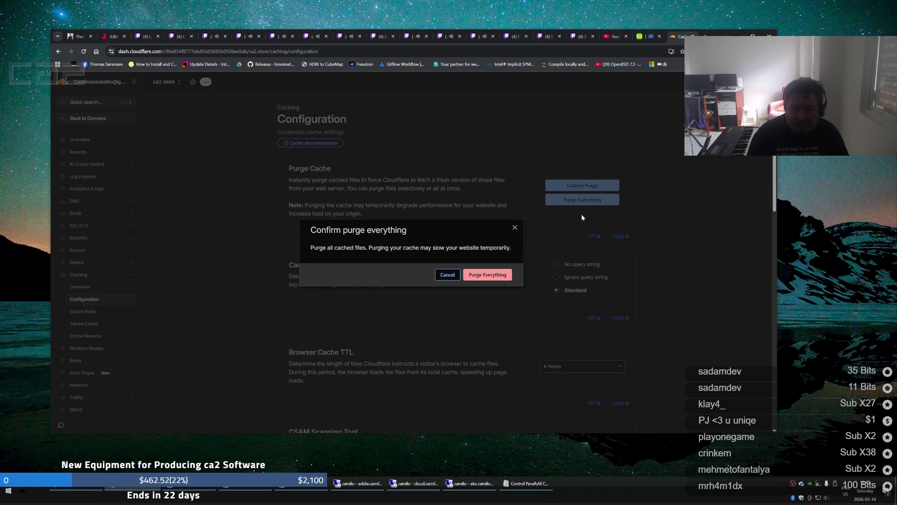
click(498, 276)
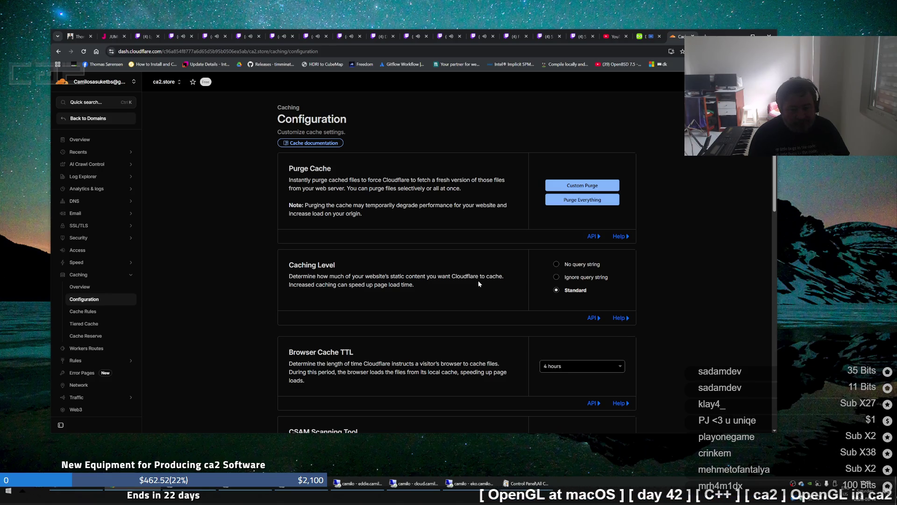
click(597, 205)
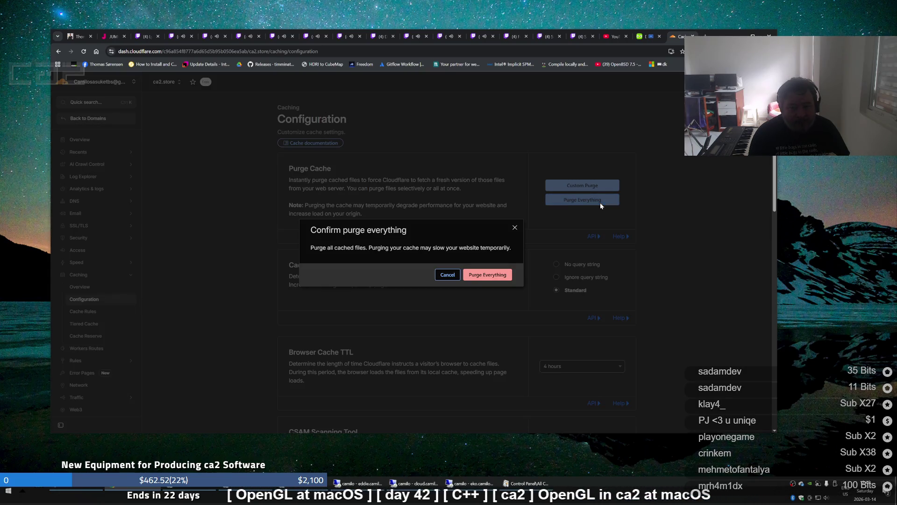
click(496, 275)
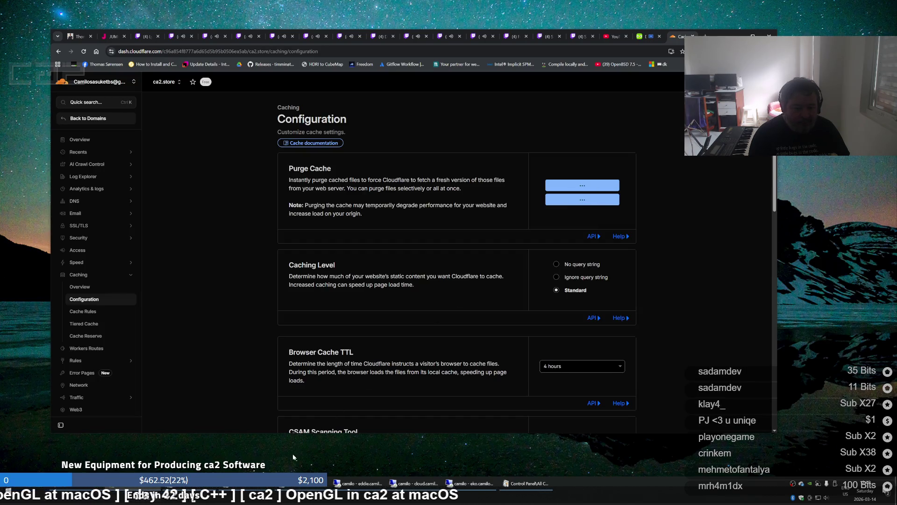
key(alt+Tab)
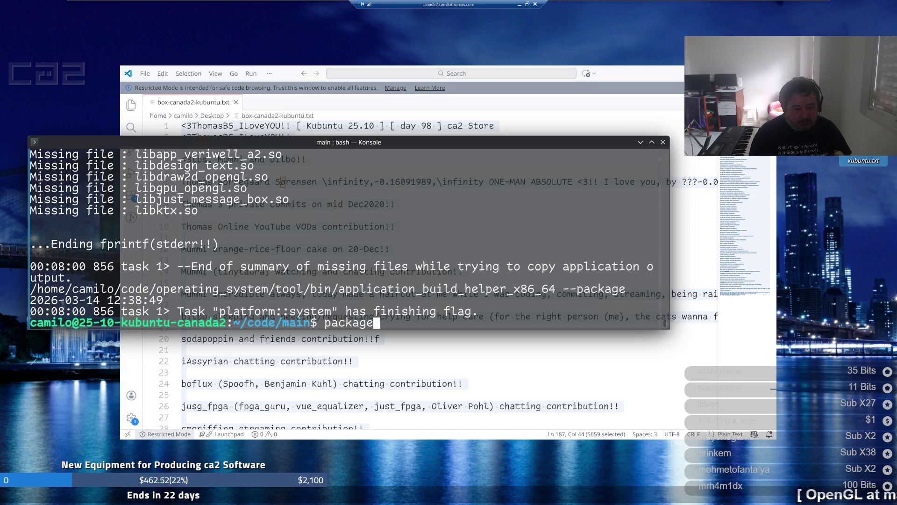
Recall the previous prepare_applications command in Konsole and erase it without running it
key(Up)
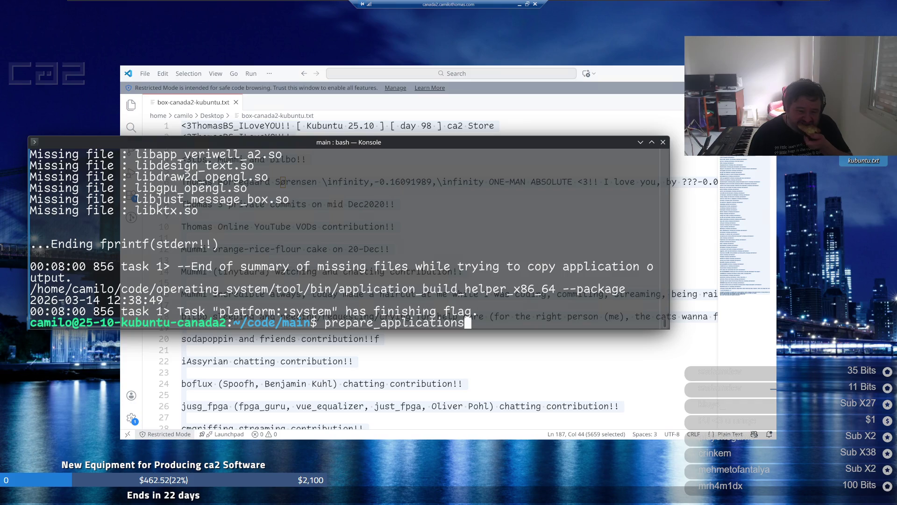
key(BackSpace)
key(BackSpace)
key(BackSpace)
key(BackSpace)
key(BackSpace)
key(BackSpace)
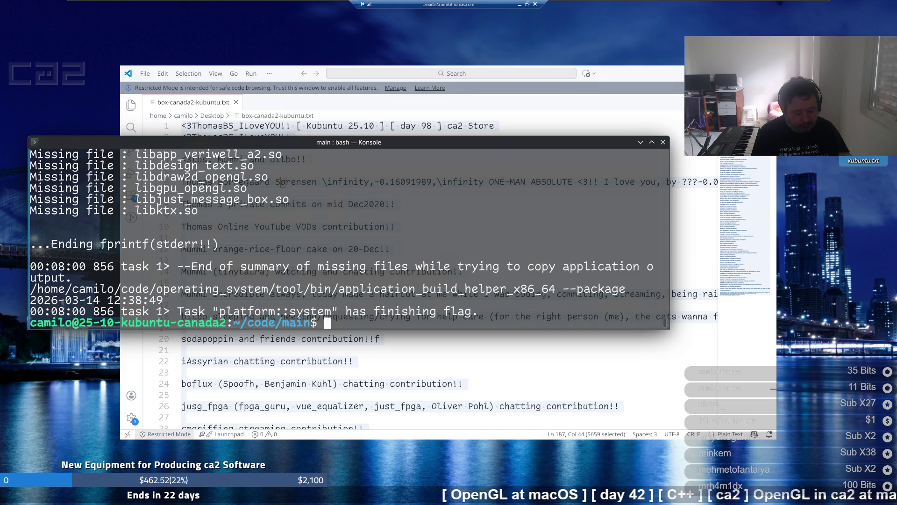
Change to the home folder, then into its Downloads directory
text(cd)
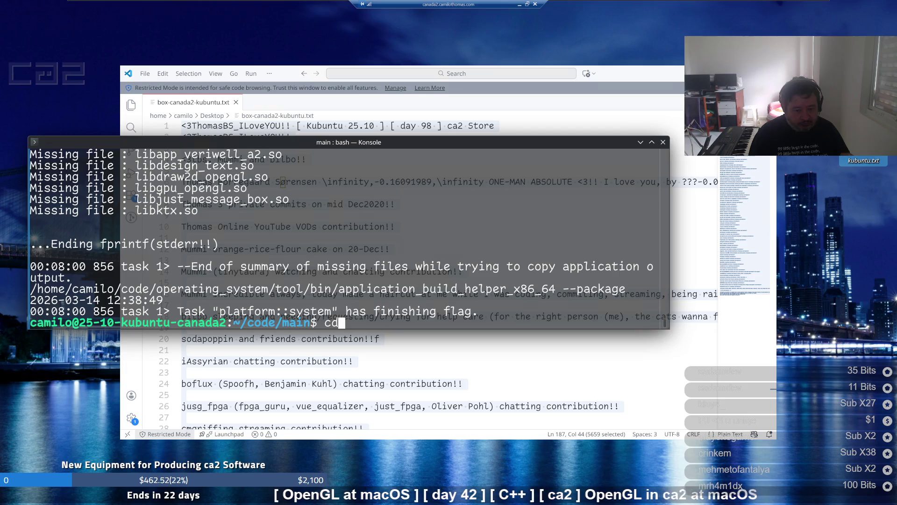
key(Return)
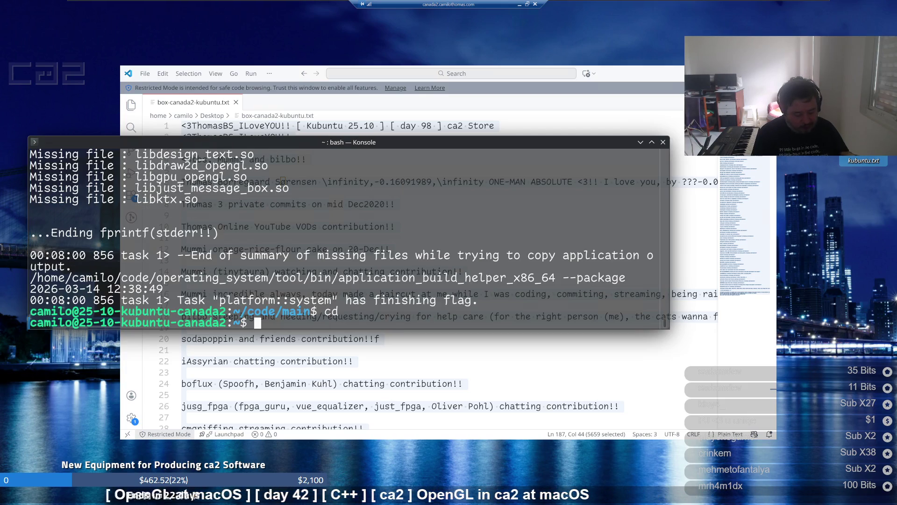
text(cd)
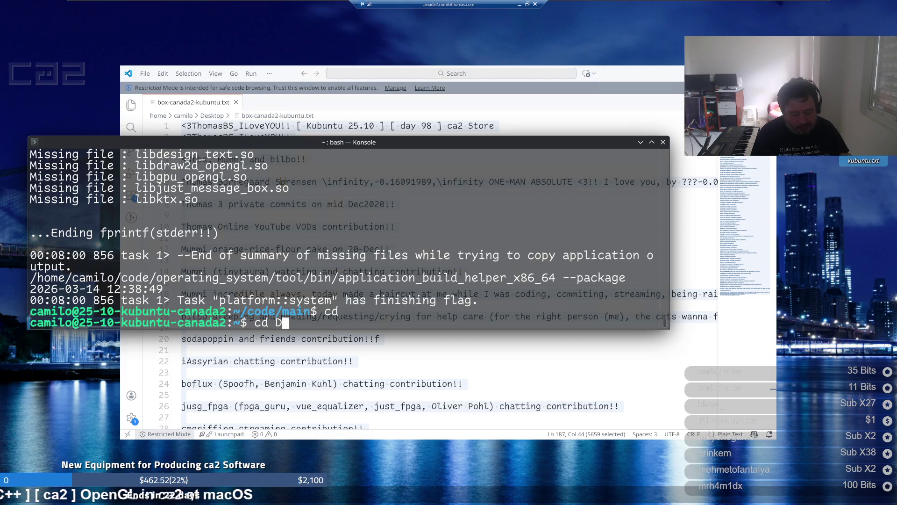
text( Dow)
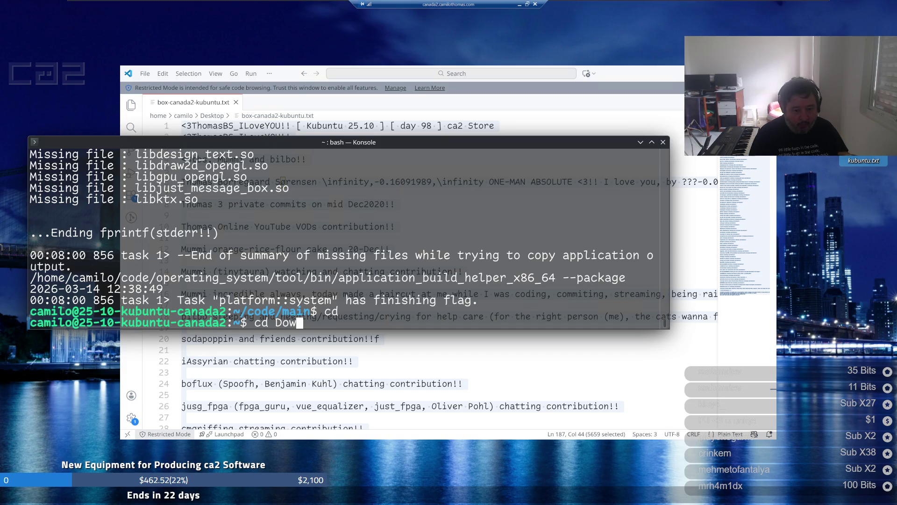
key(Return)
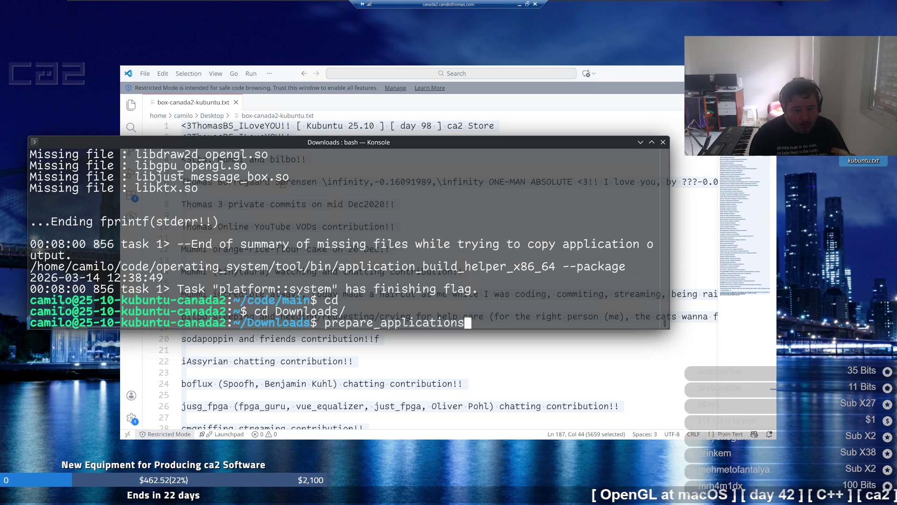
Run ./store from Downloads to fetch, unpack and launch the store app
key(Down)
key(Down)
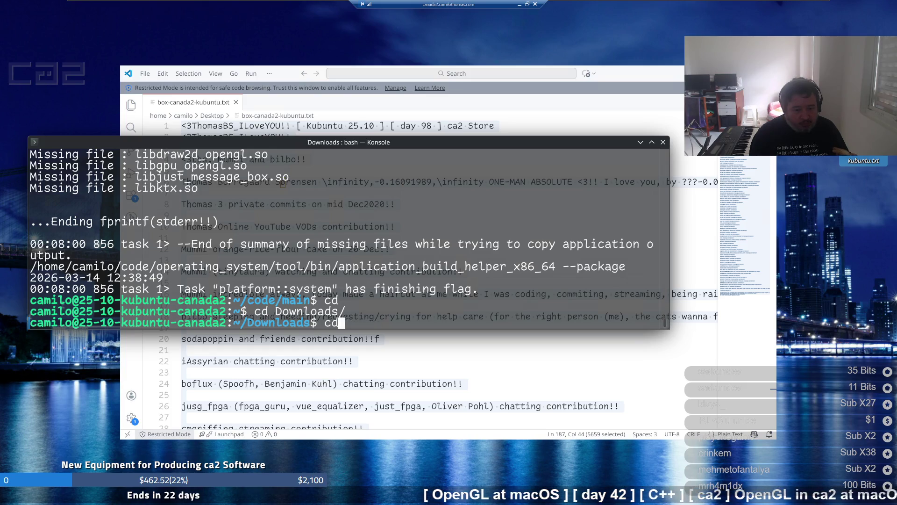
key(Down)
key(Down)
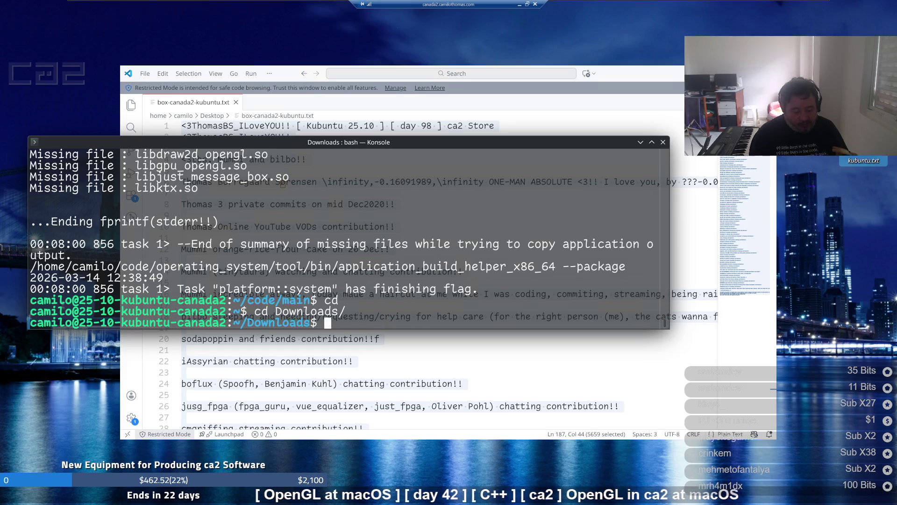
text(.)
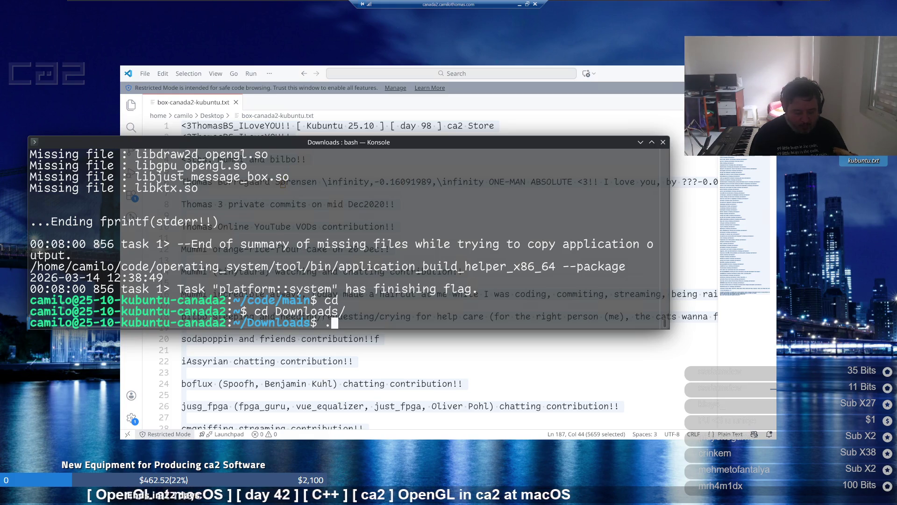
text(?)
key(BackSpace)
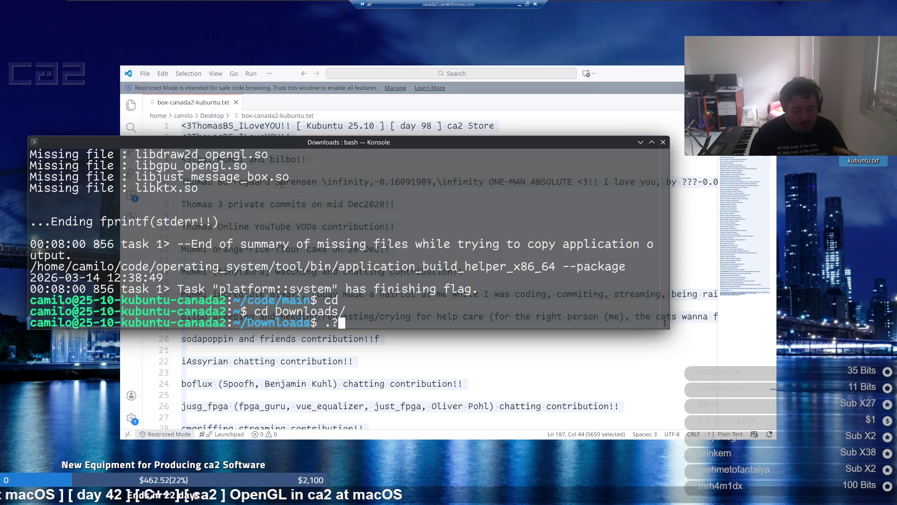
text(&)
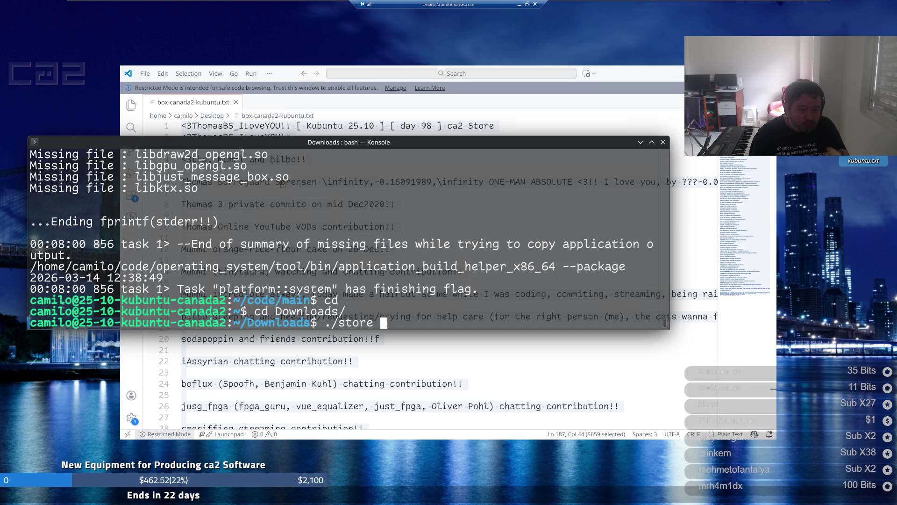
key(Return)
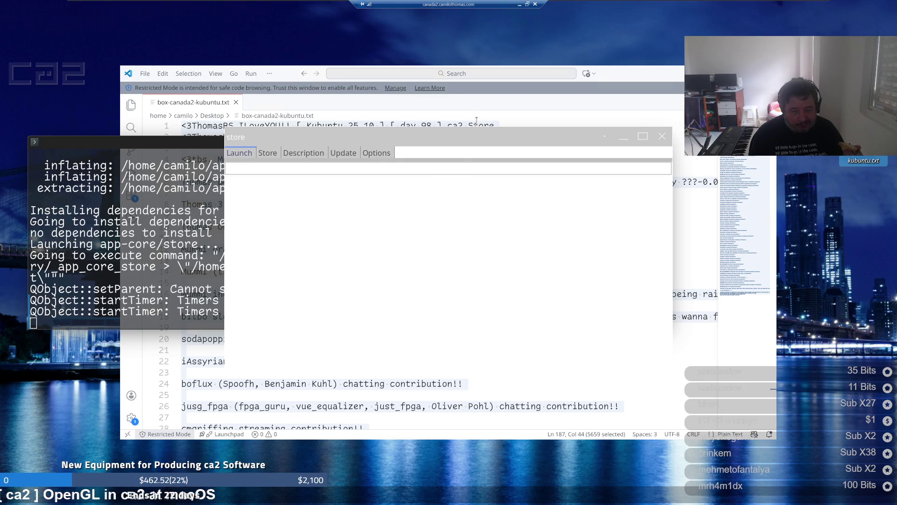
Check the store's About box showing release 2026-03-01_11-08-44, then close it
right_click(472, 138)
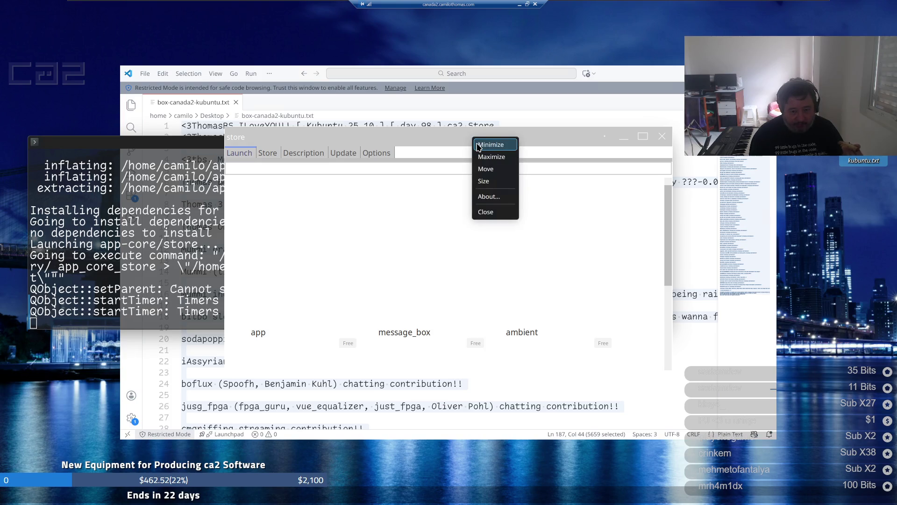
click(487, 198)
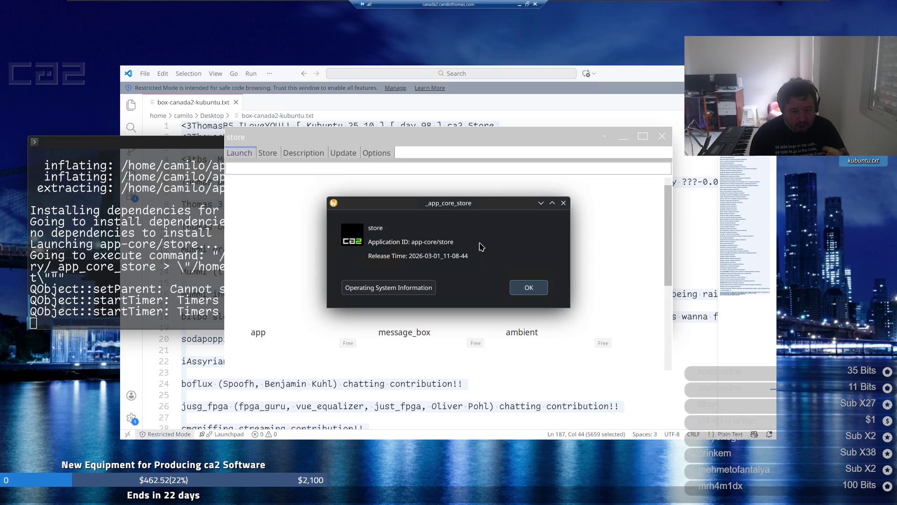
click(527, 287)
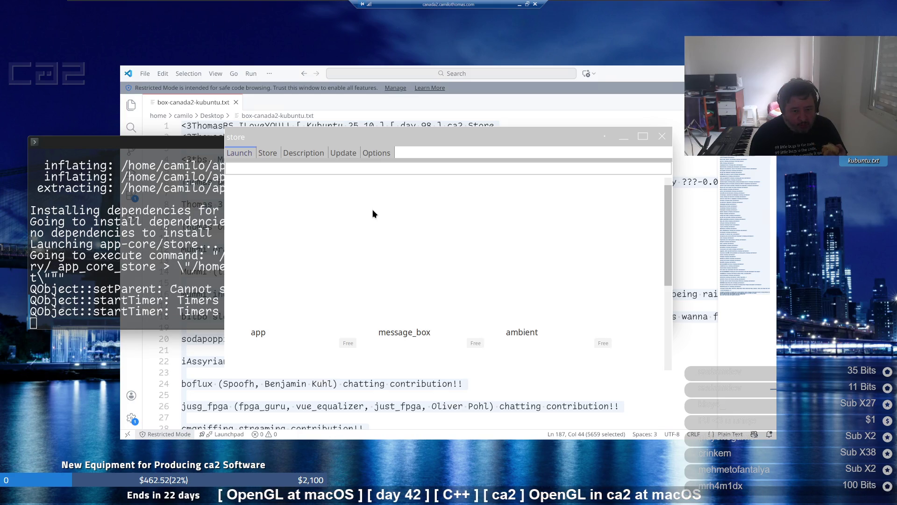
click(343, 157)
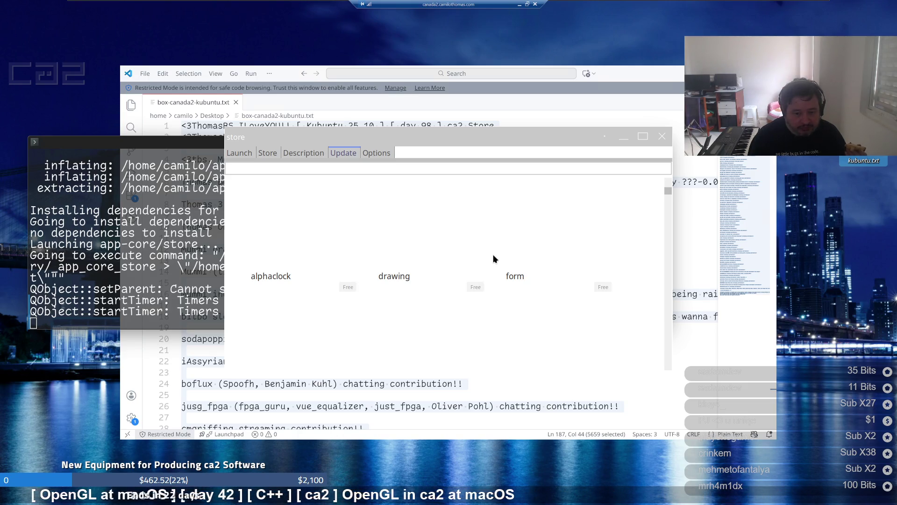
scroll(494, 259, down, 1)
scroll(494, 259, down, 1)
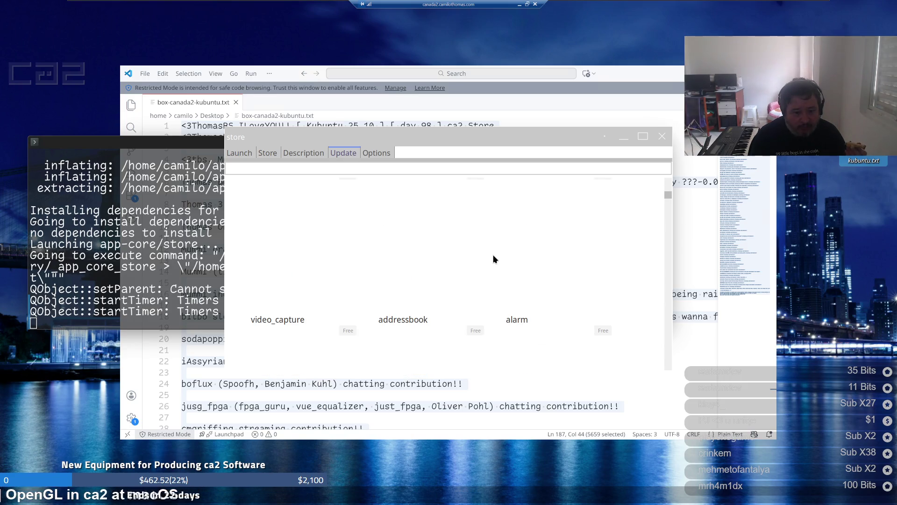
scroll(494, 258, down, 1)
scroll(494, 259, up, 2)
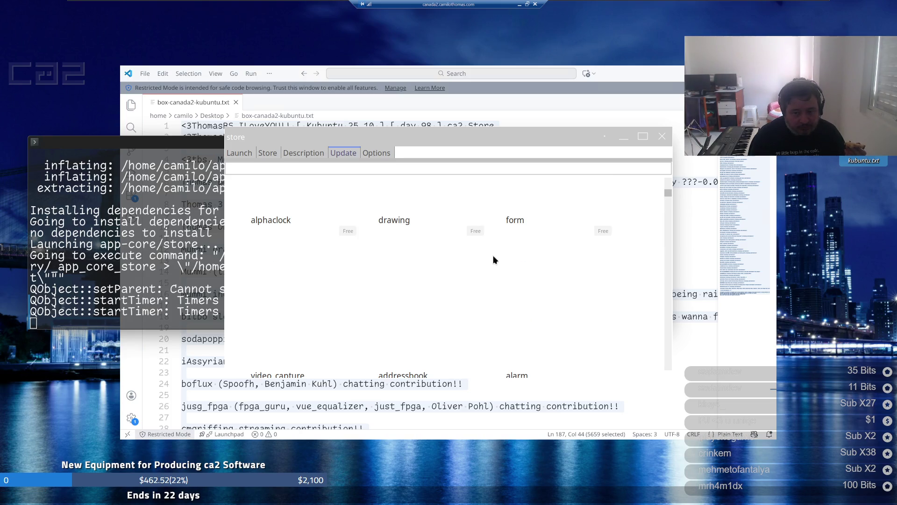
scroll(495, 260, down, 2)
scroll(494, 260, down, 2)
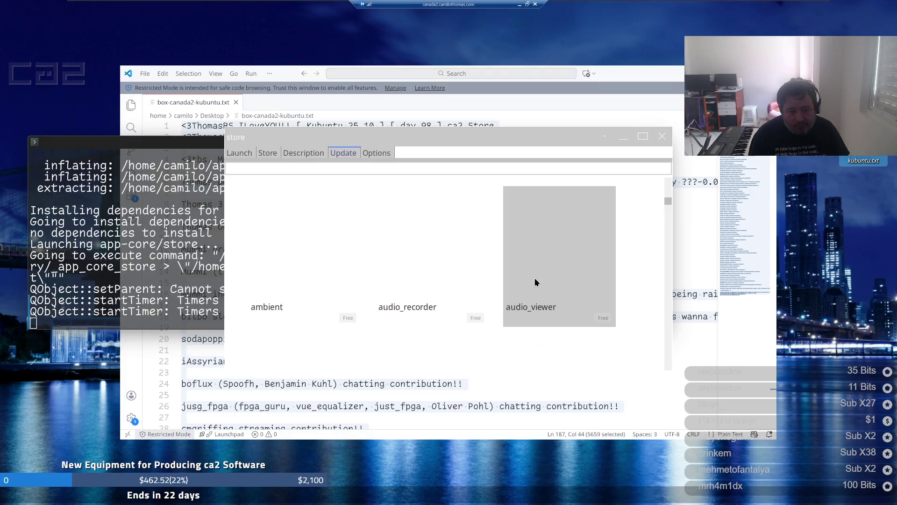
scroll(614, 275, down, 3)
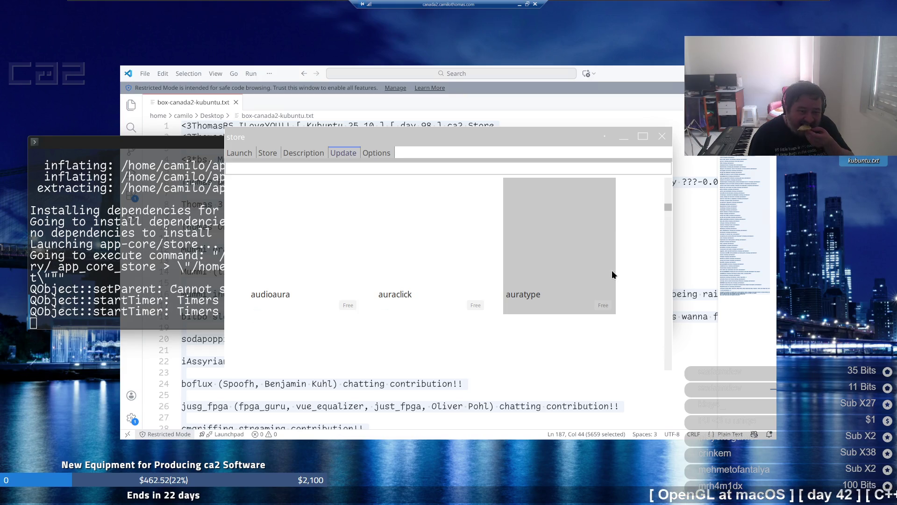
scroll(614, 275, down, 1)
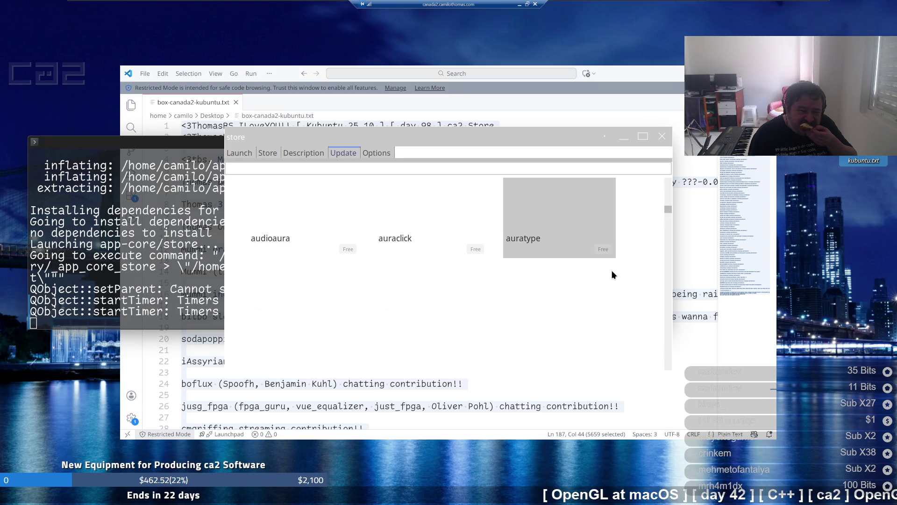
scroll(614, 275, down, 2)
scroll(610, 276, down, 4)
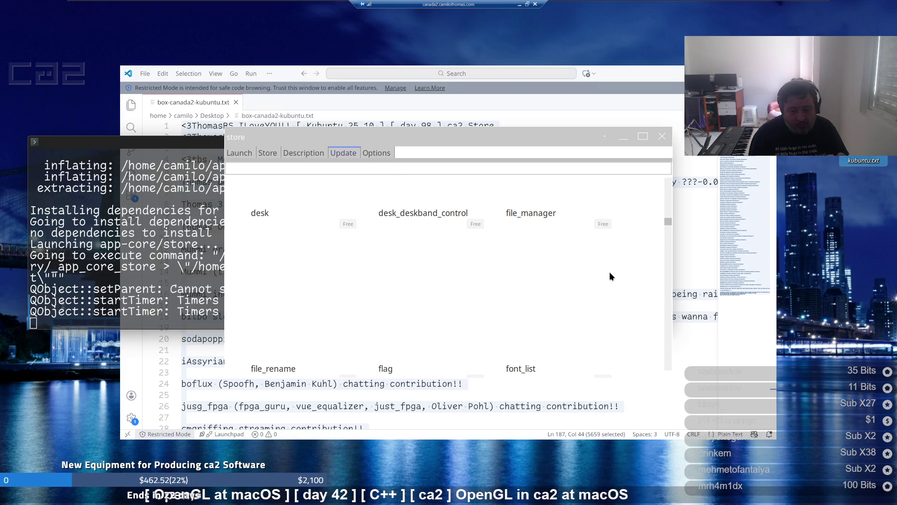
scroll(610, 275, down, 3)
scroll(610, 276, down, 3)
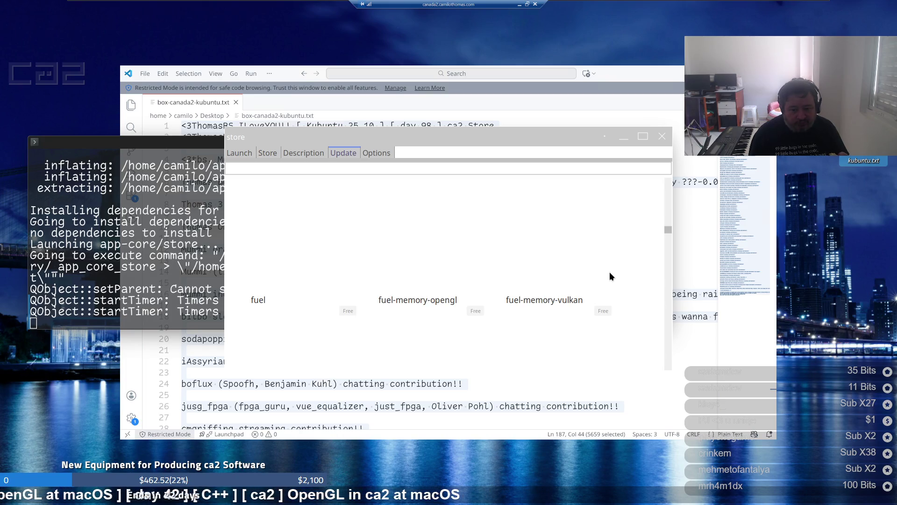
scroll(610, 276, down, 2)
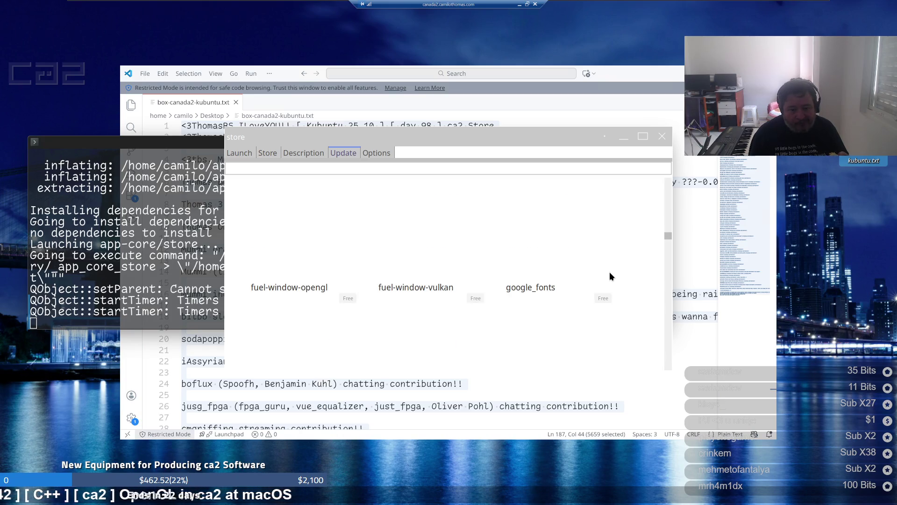
scroll(610, 276, down, 1)
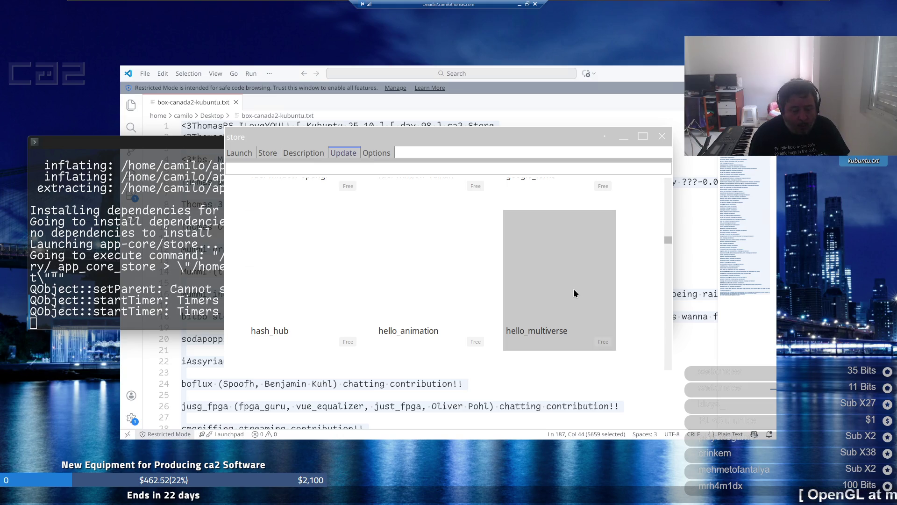
scroll(573, 293, down, 3)
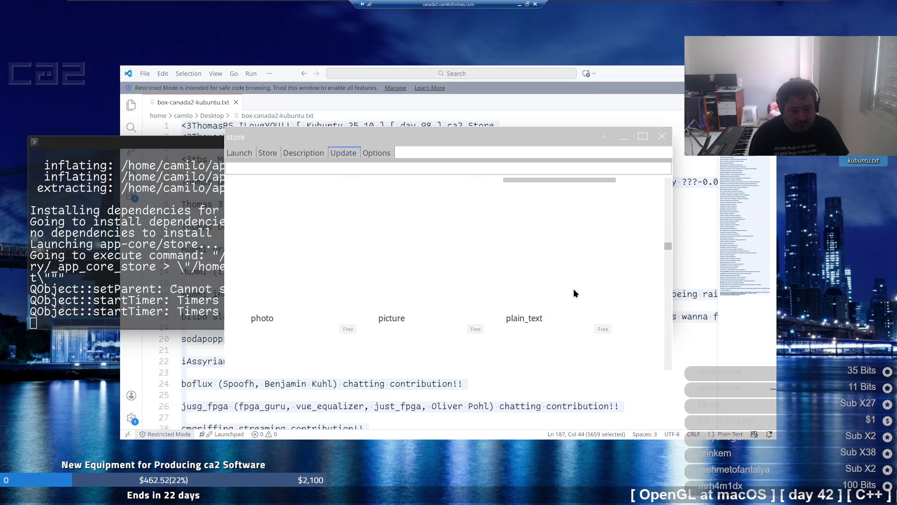
scroll(573, 294, down, 3)
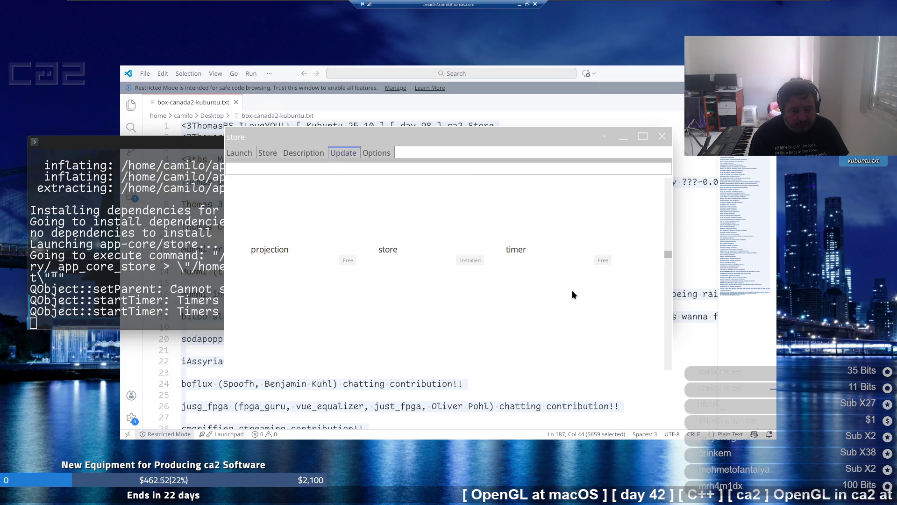
scroll(574, 293, down, 2)
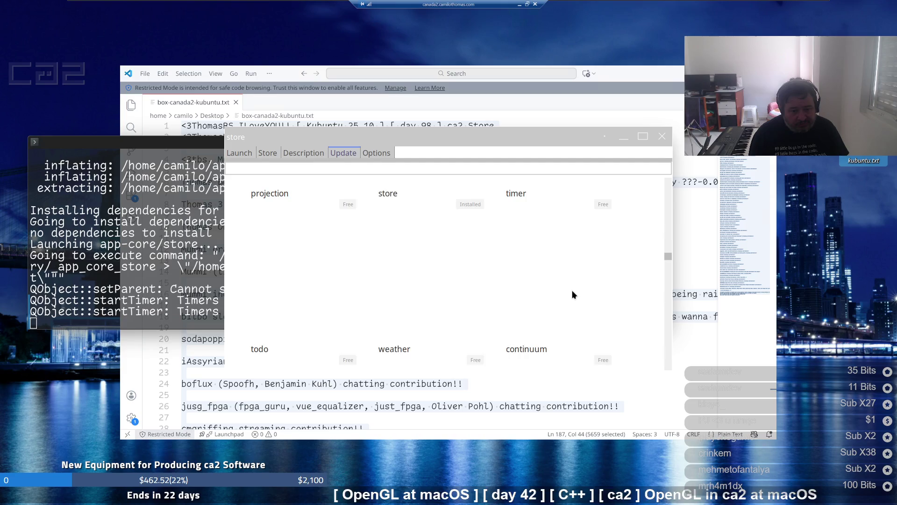
scroll(572, 291, down, 3)
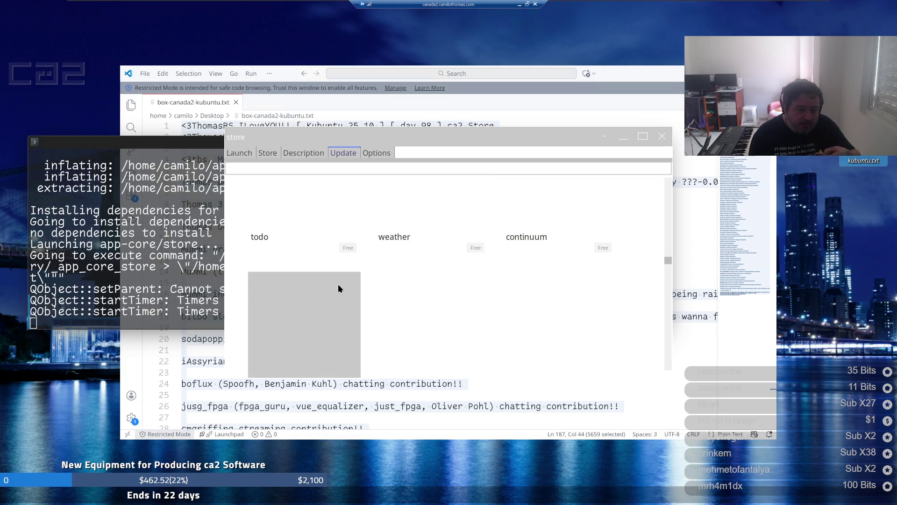
mouse_move(193, 502)
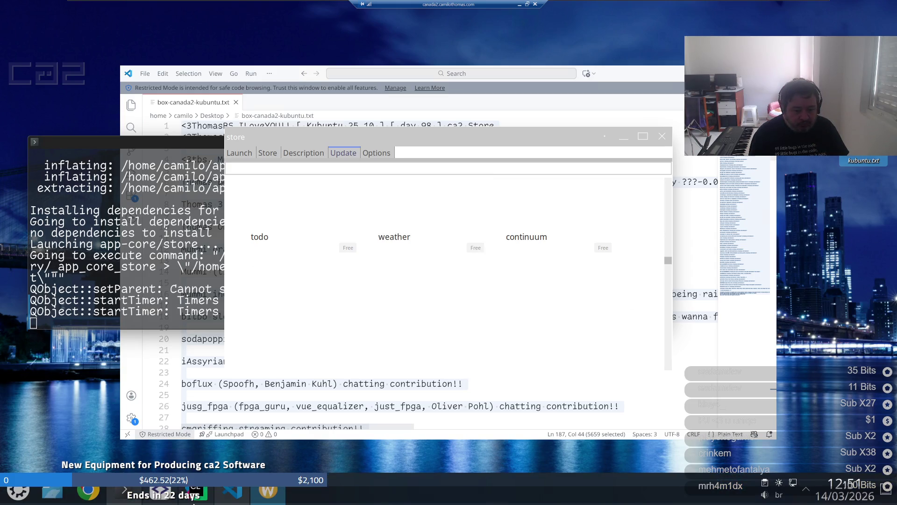
mouse_move(160, 492)
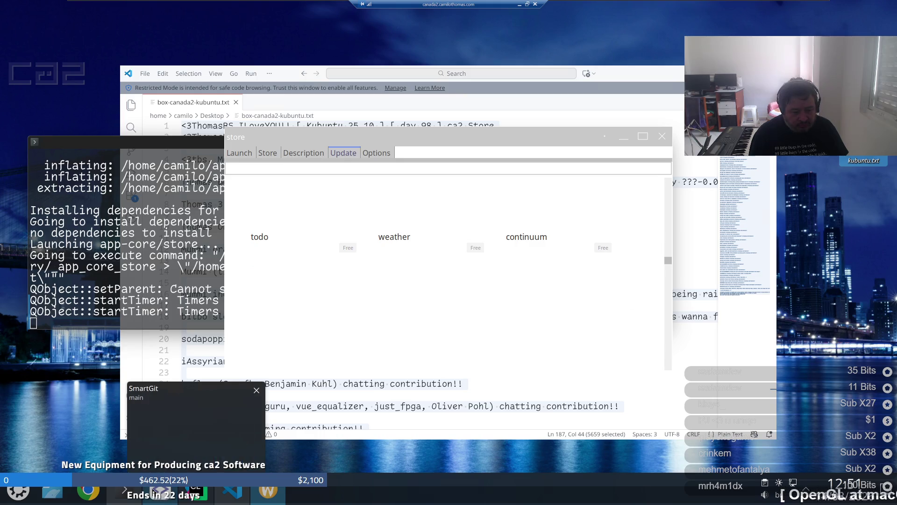
click(65, 489)
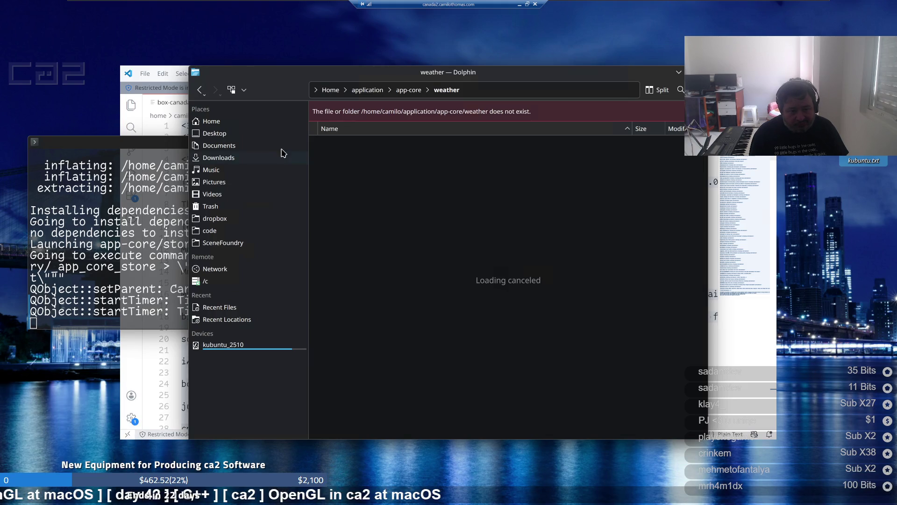
Go to Home in Dolphin and expand the store folder to list its platform subfolders
click(284, 122)
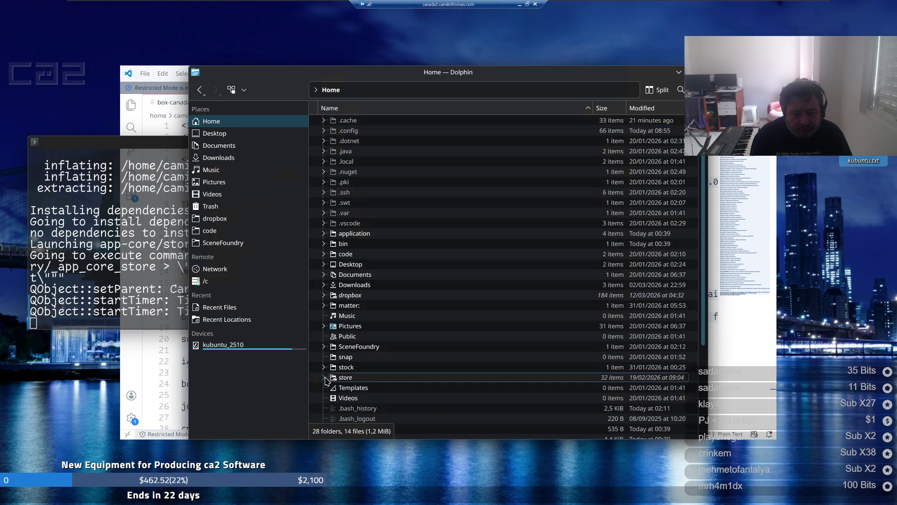
click(324, 377)
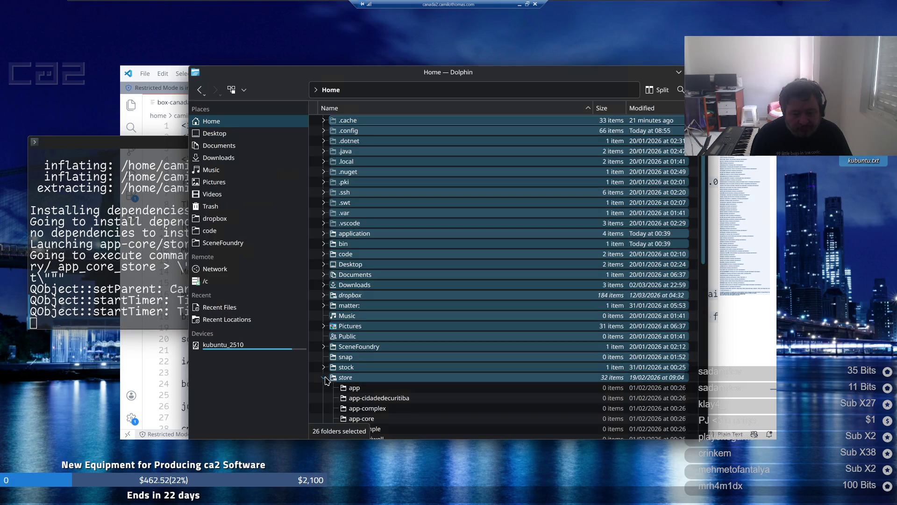
scroll(326, 380, down, 3)
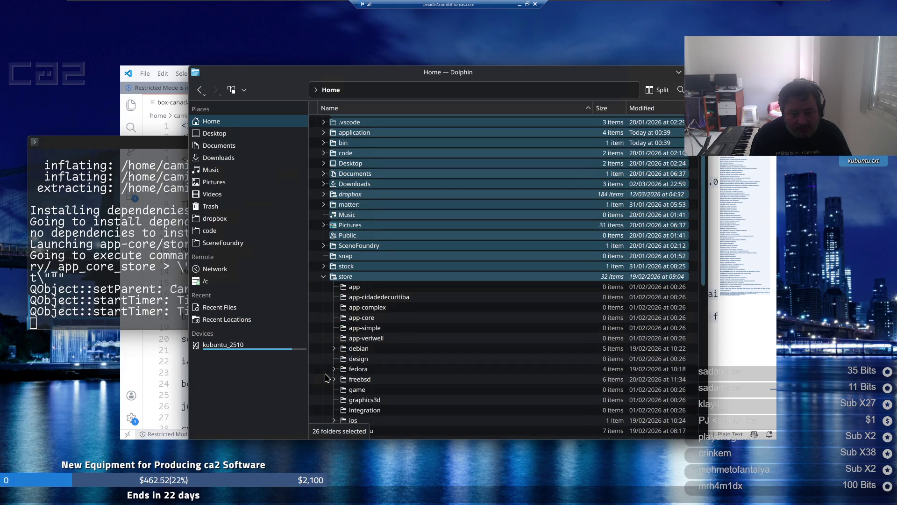
scroll(340, 356, down, 5)
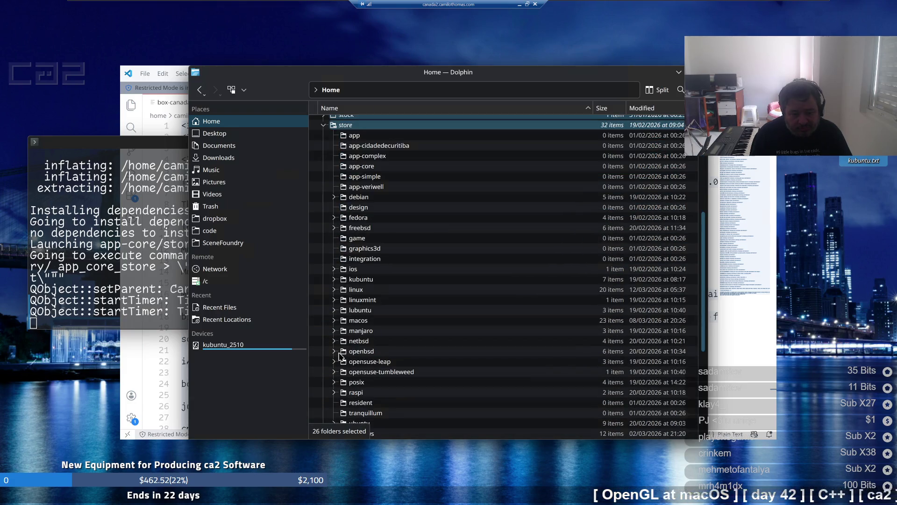
scroll(340, 356, down, 2)
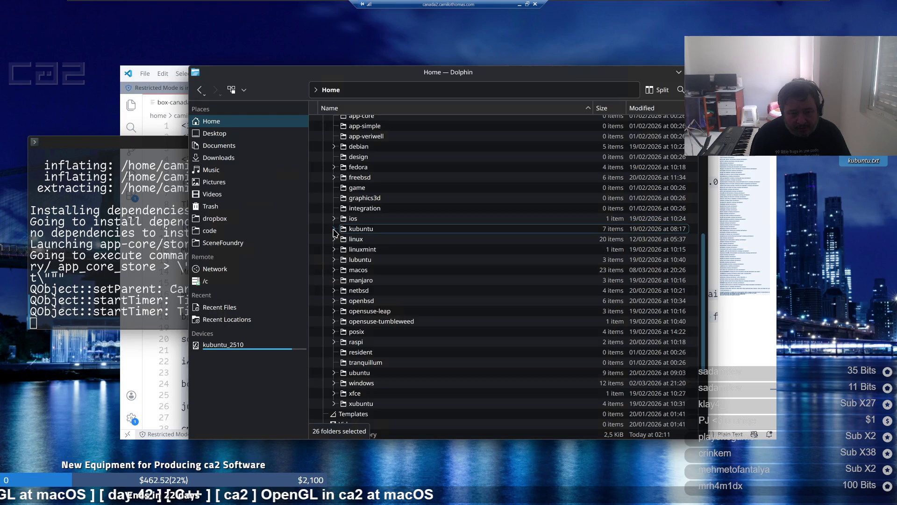
Expand store > kubuntu > 25.10 > x86_64 to show app, app-core, game, launch and other builds
click(334, 229)
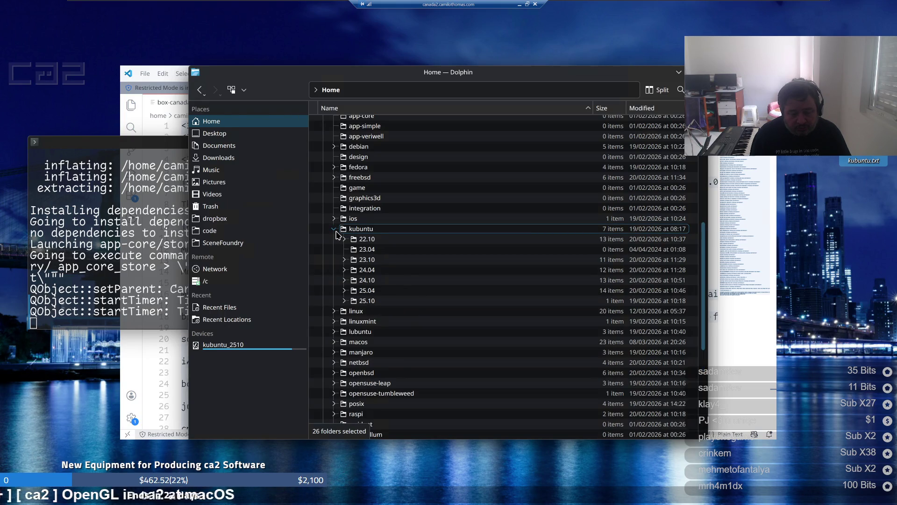
key(ctrl+a)
click(347, 302)
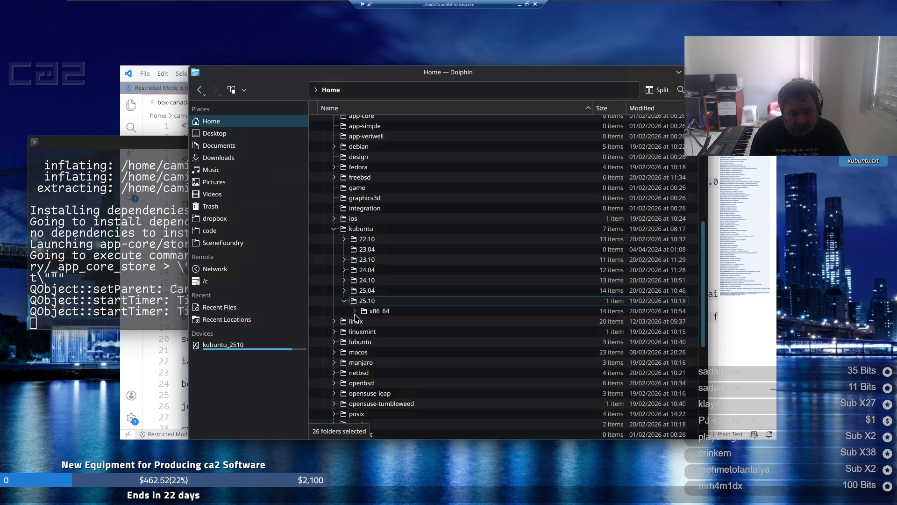
click(354, 312)
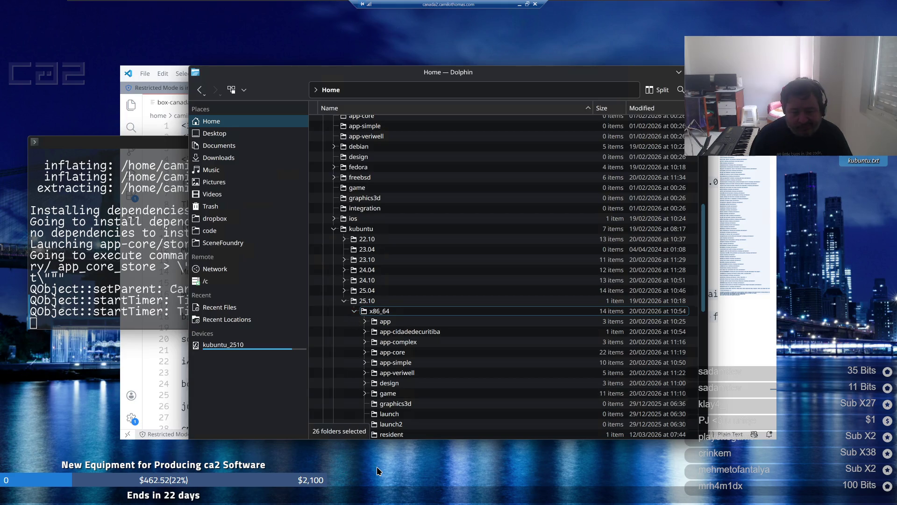
mouse_move(342, 504)
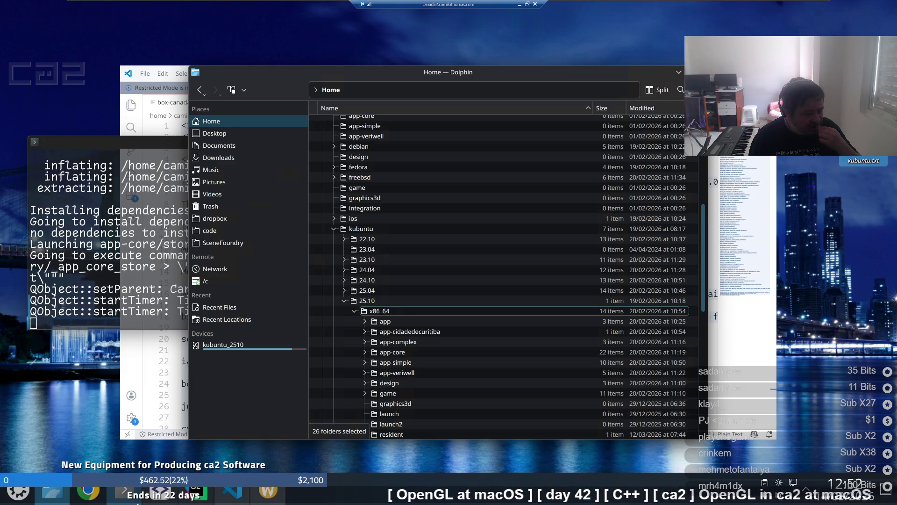
mouse_move(159, 503)
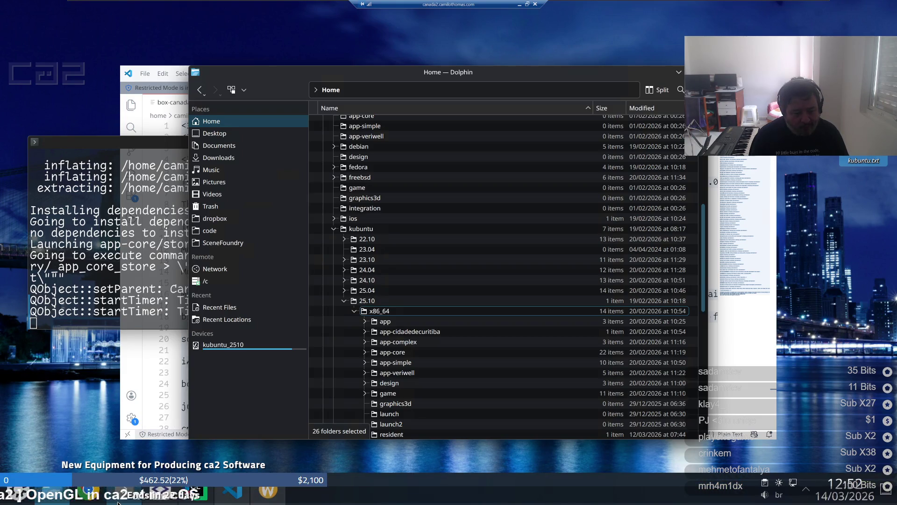
Bring the Konsole window with the store launch output in front of Dolphin
right_click(123, 501)
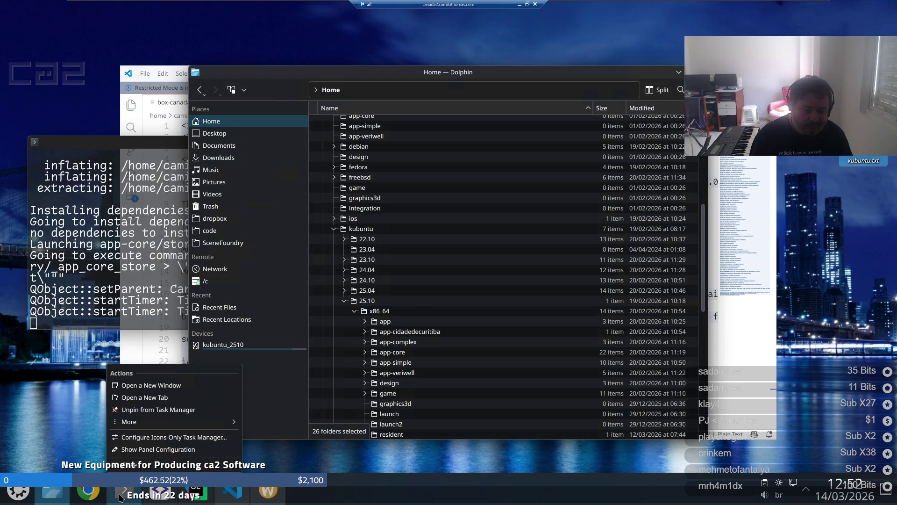
key(Escape)
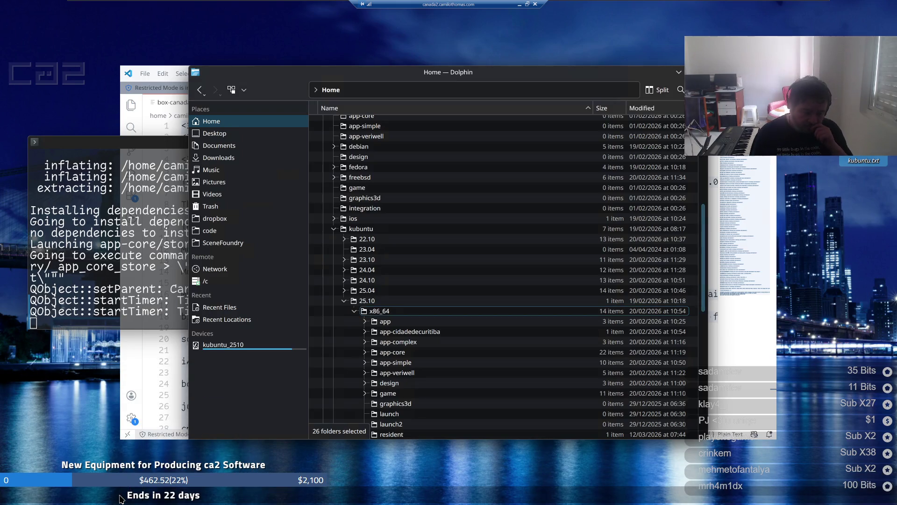
mouse_move(113, 503)
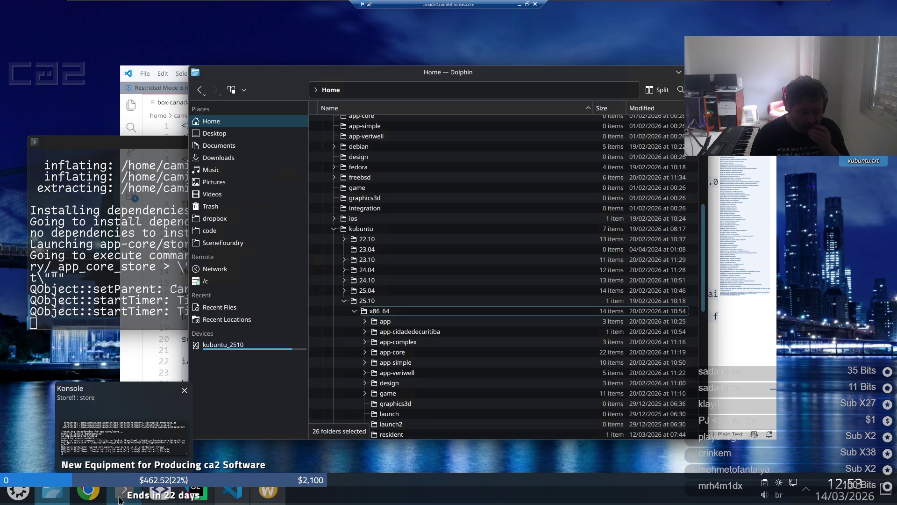
right_click(121, 500)
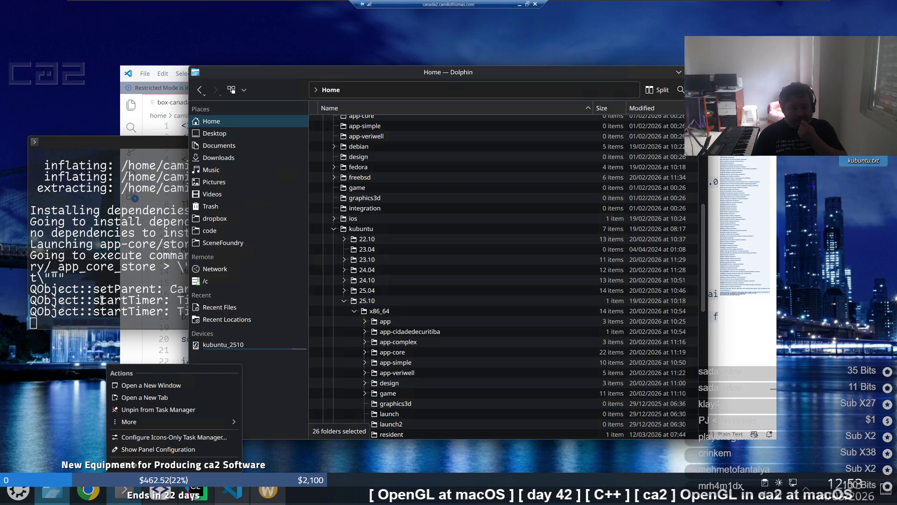
click(103, 299)
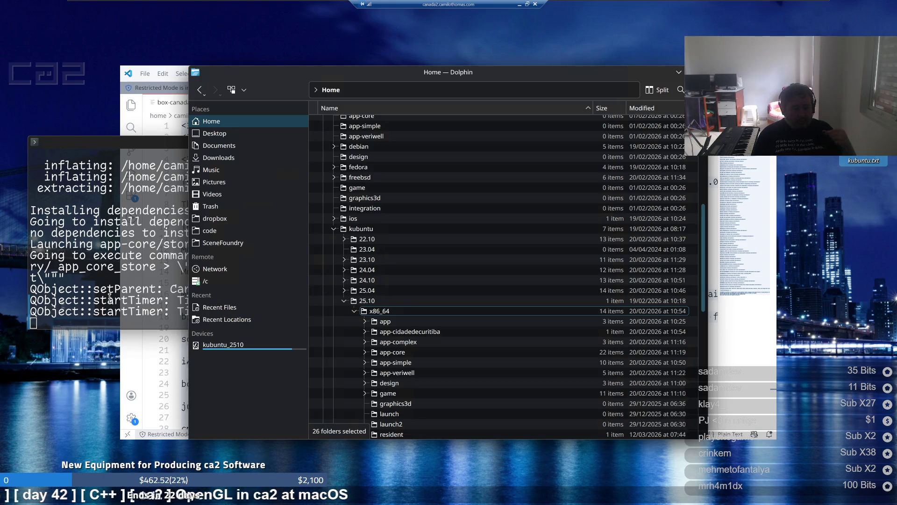
click(110, 288)
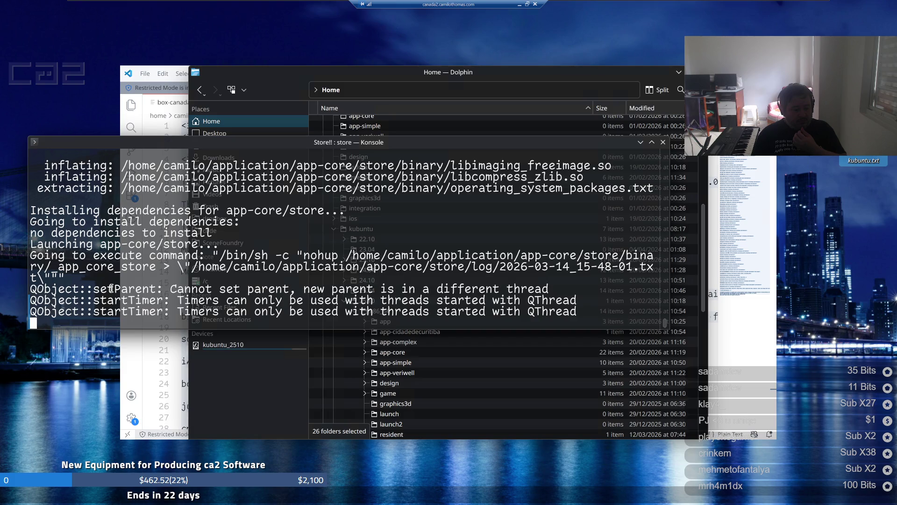
Scroll Konsole back to the app-core/store download log for Kubuntu 25.10 x86_64 (43.4M)
scroll(114, 288, up, 1)
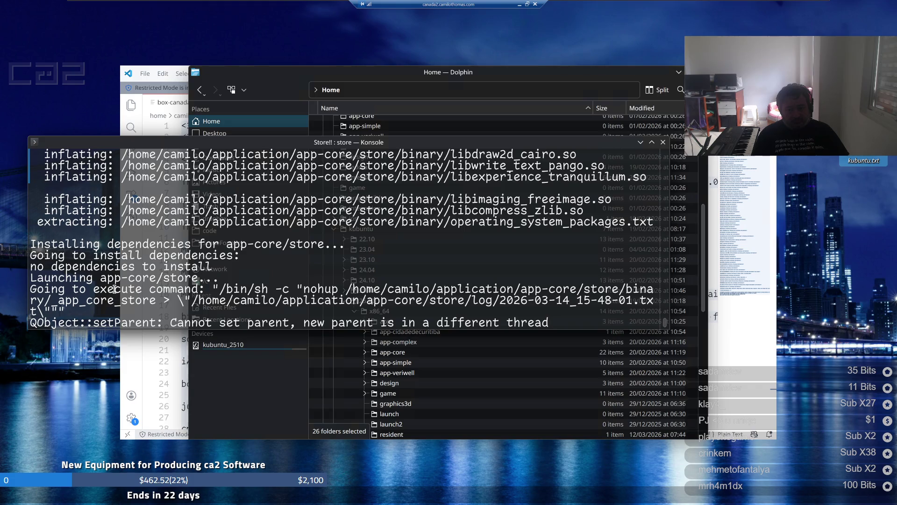
scroll(114, 288, up, 5)
scroll(114, 288, up, 3)
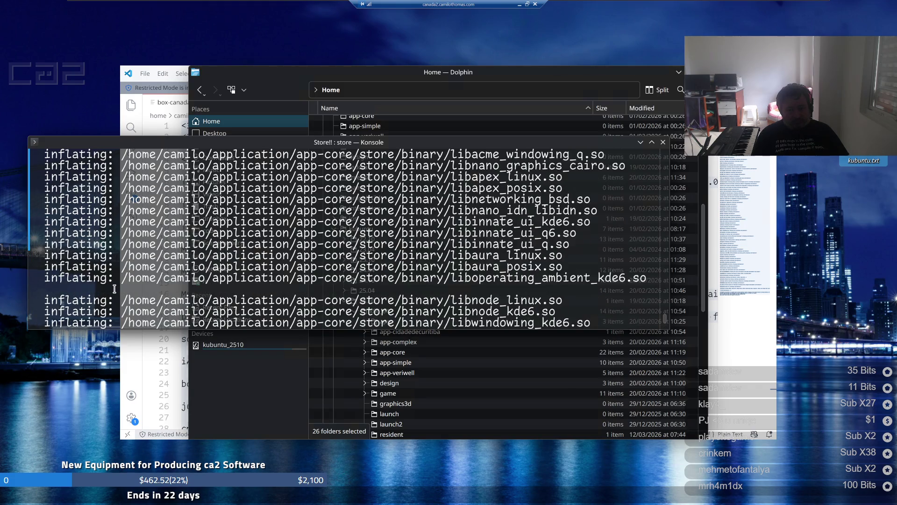
scroll(114, 289, up, 6)
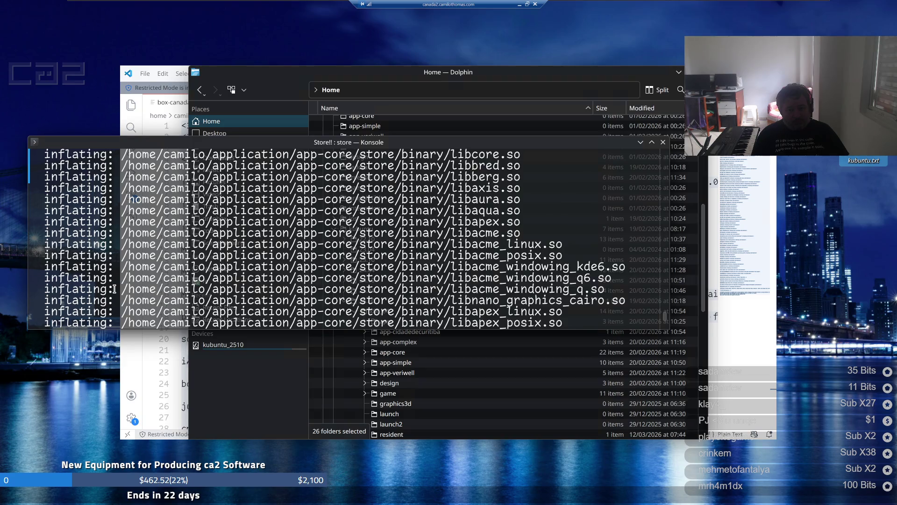
scroll(114, 289, up, 2)
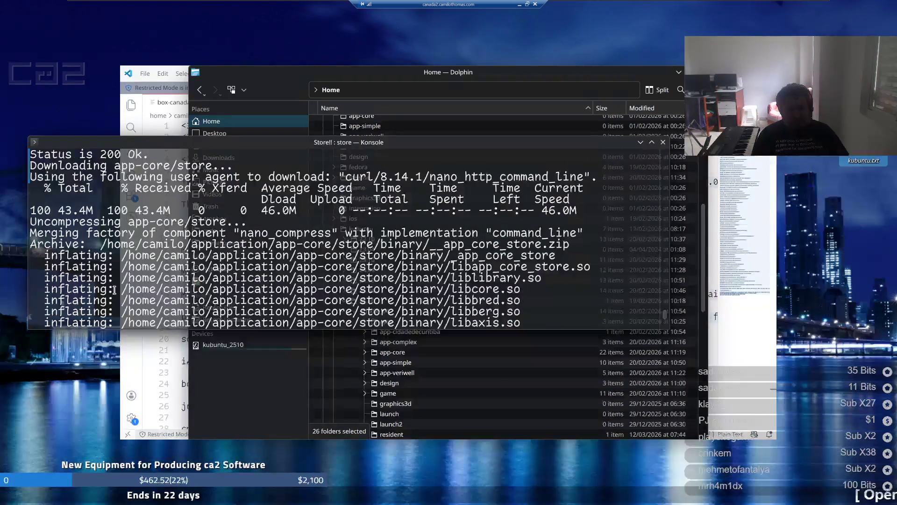
scroll(114, 290, up, 2)
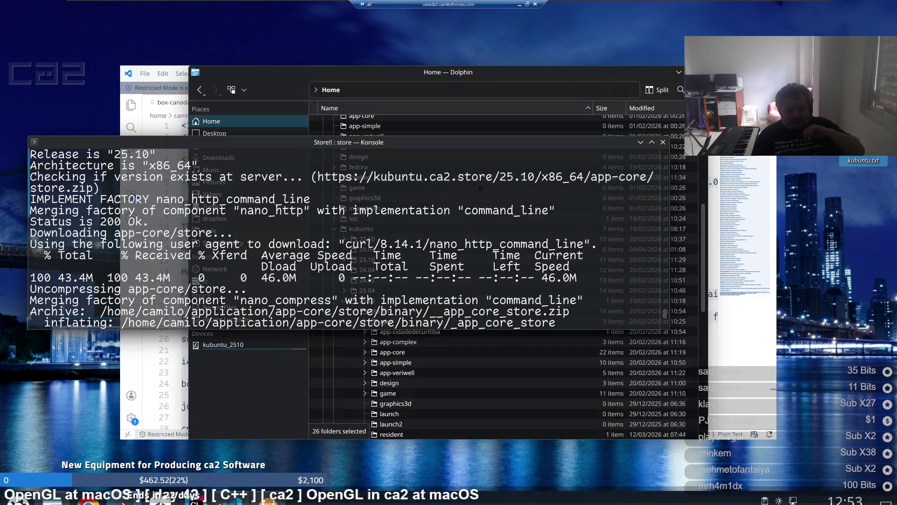
Drop down Yakuake and print the machine architecture with uname -m
mouse_move(200, 499)
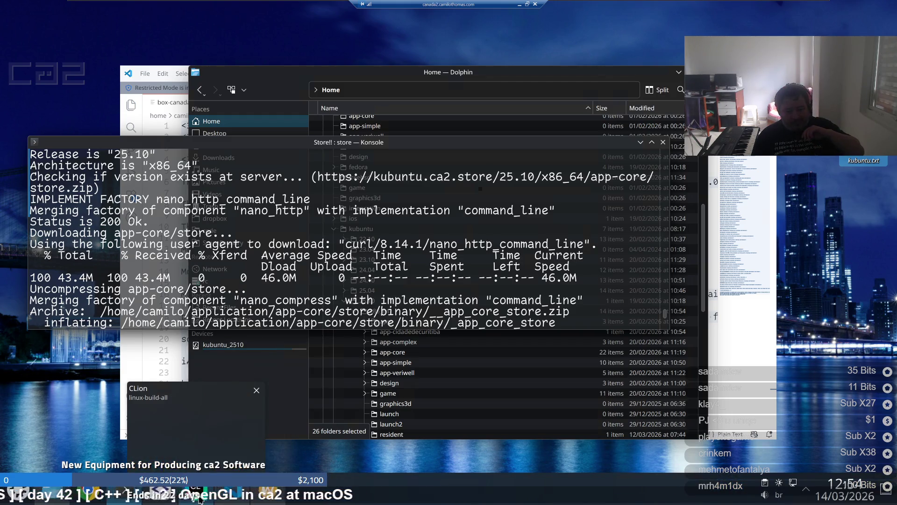
right_click(124, 491)
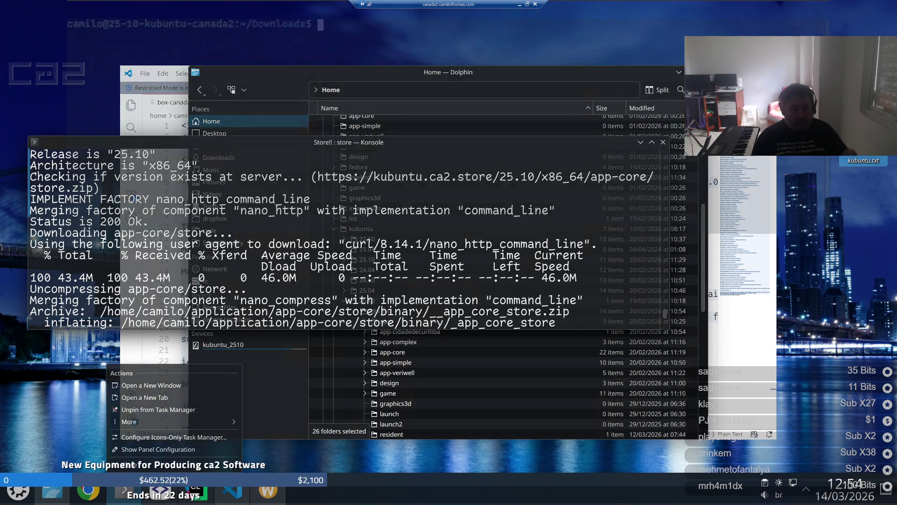
key(F12)
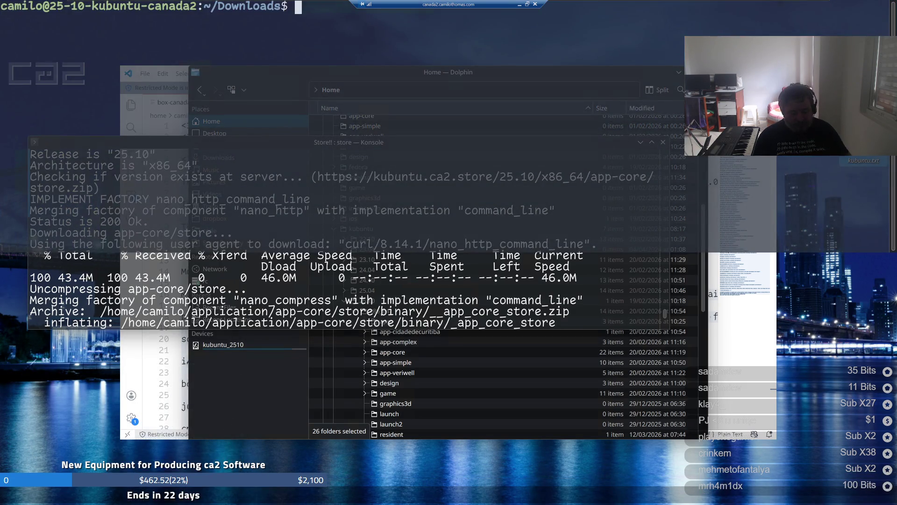
click(155, 6)
text(uname)
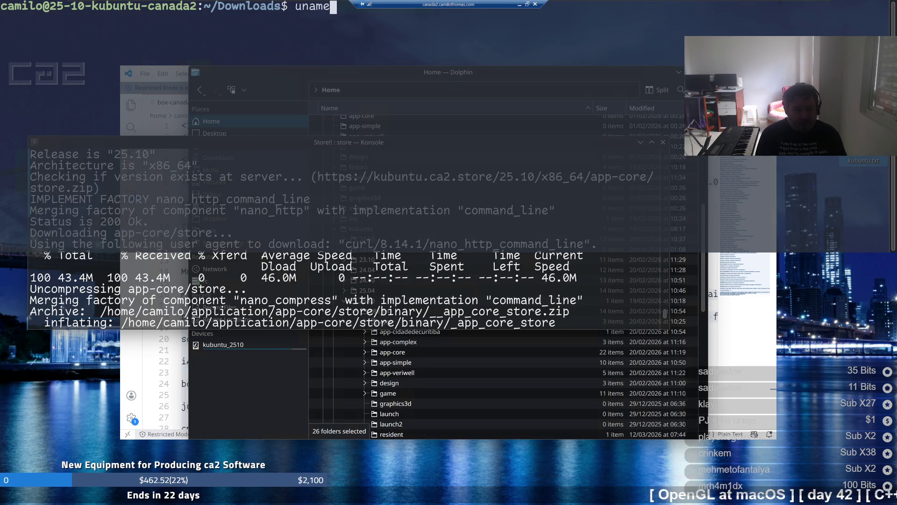
text( -)
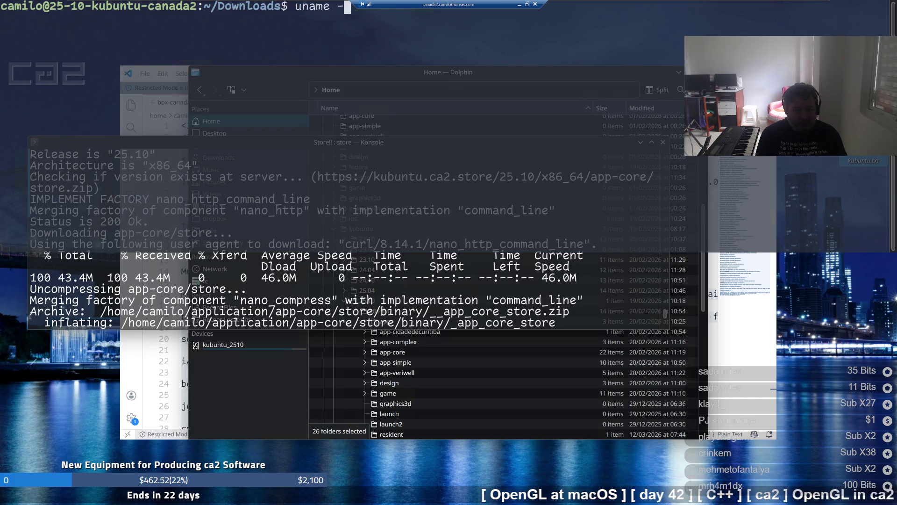
text(m)
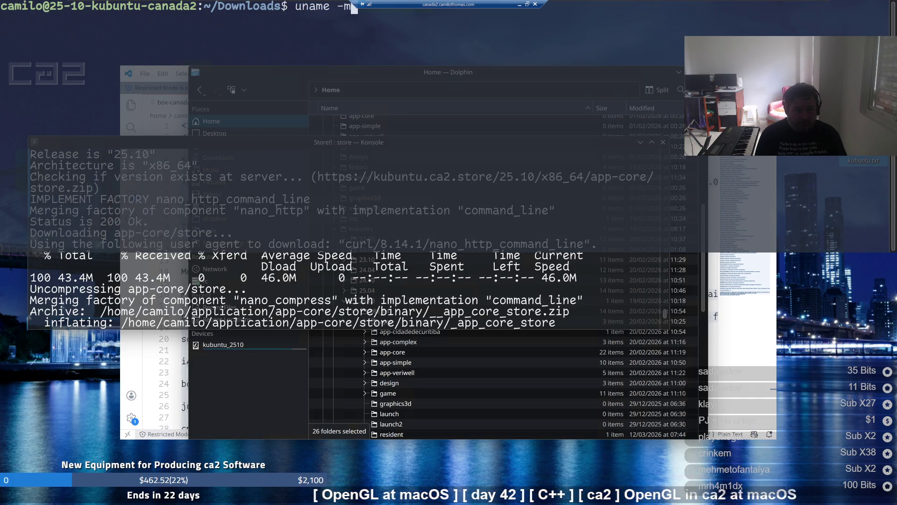
key(Return)
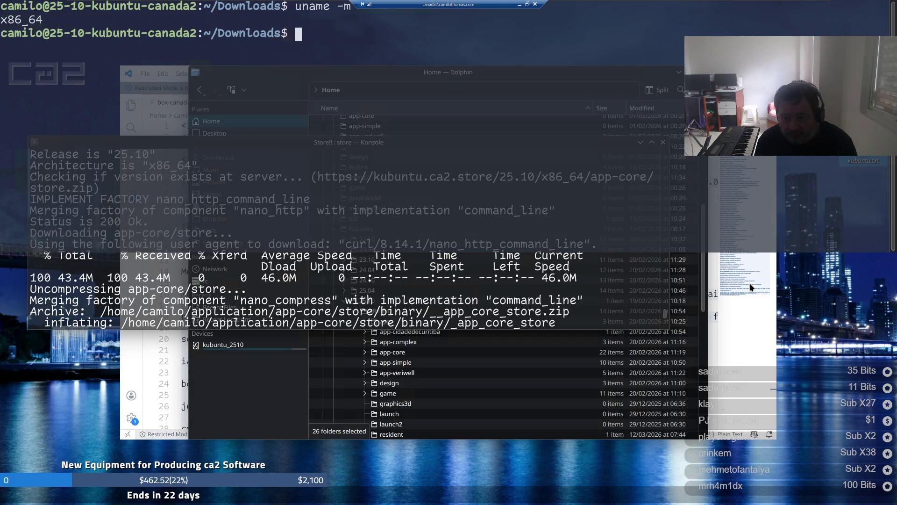
Rerun the architecture check, confirming x86_64, and hide Yakuake again
mouse_move(818, 503)
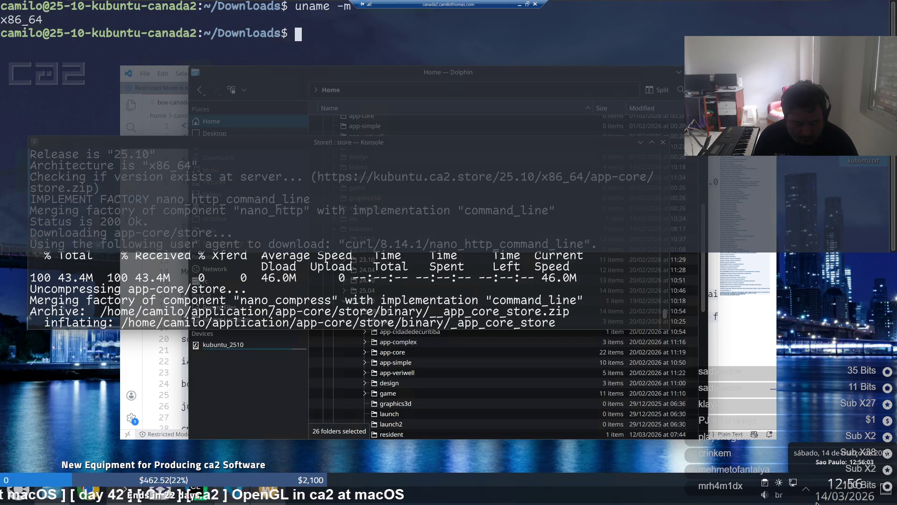
text(u)
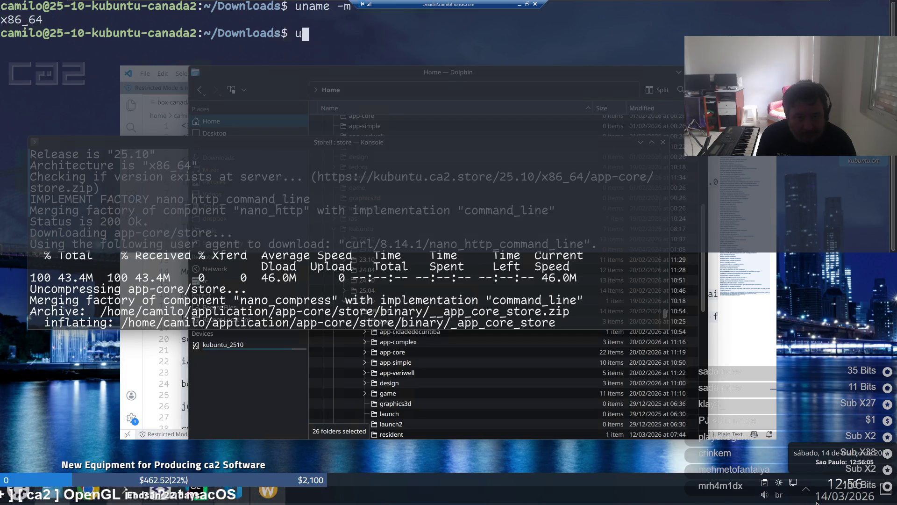
text(name -m)
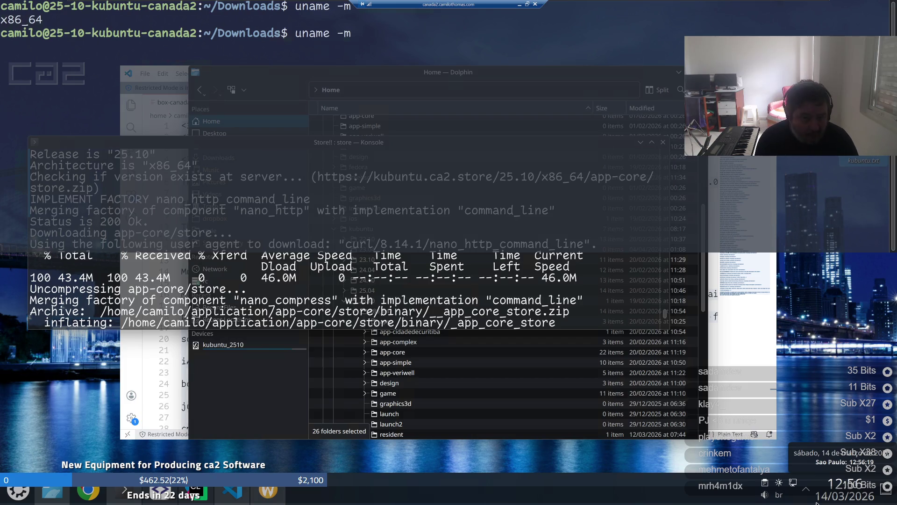
key(Return)
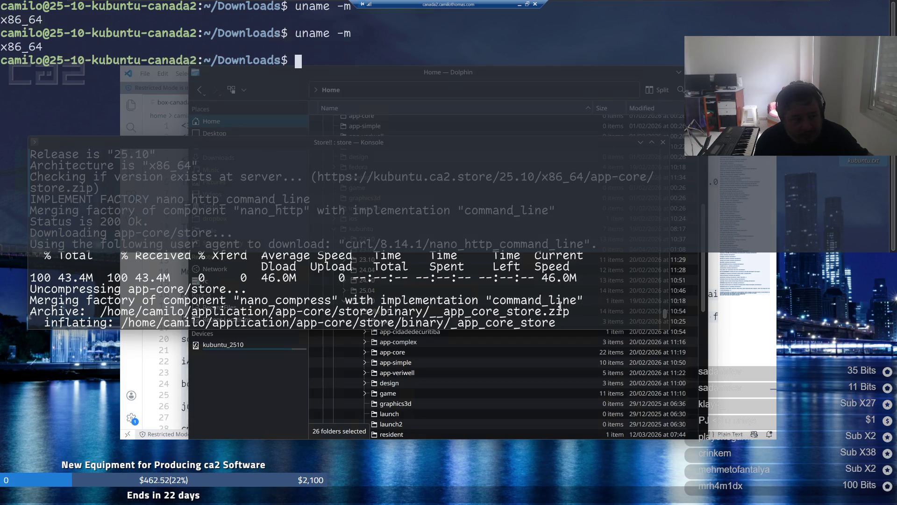
key(F12)
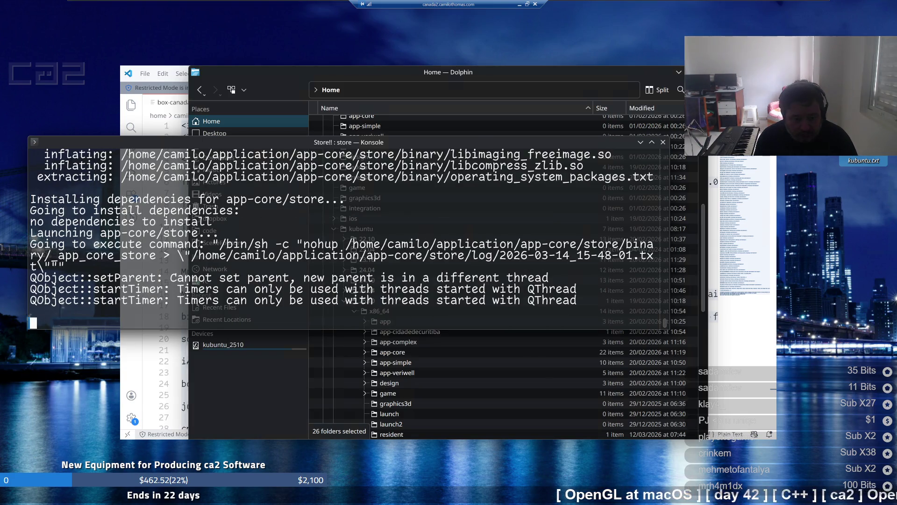
Interrupt the running store app with Ctrl+C and go to ~/application/app-core
key(ctrl+c)
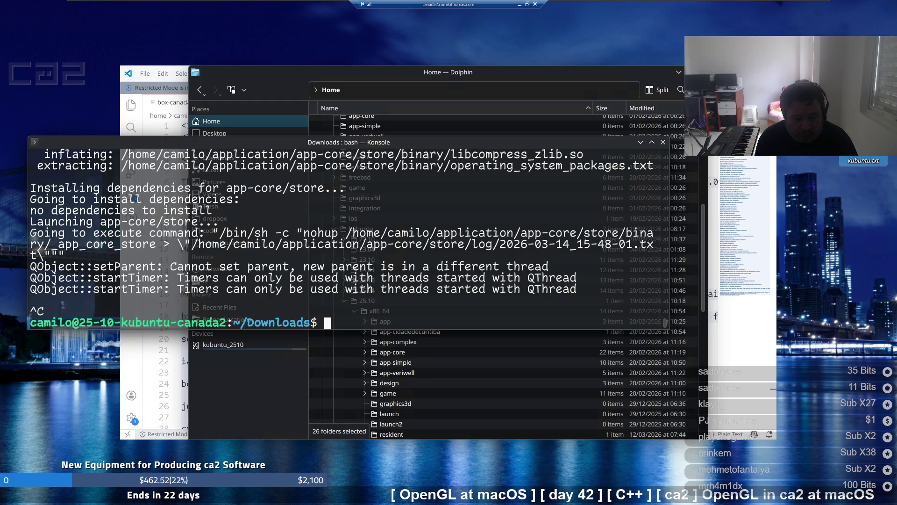
text(cd)
key(Return)
text(cd)
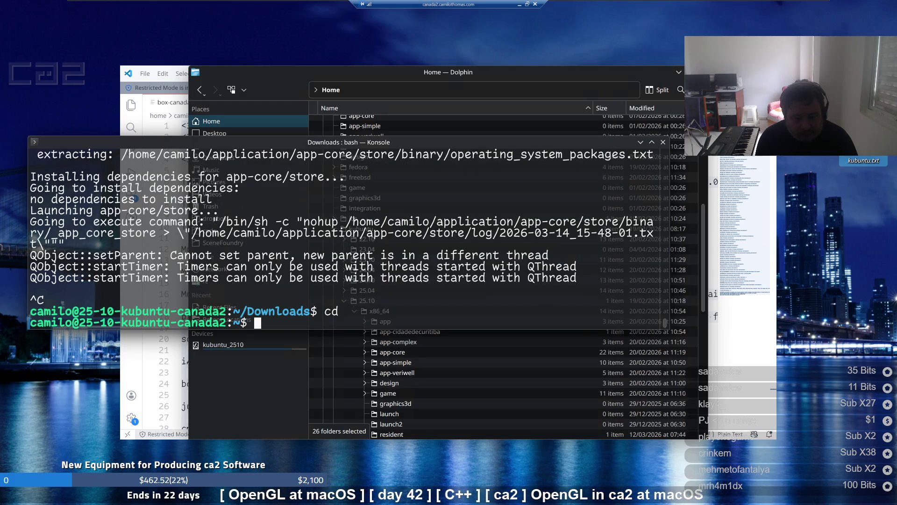
text( appl)
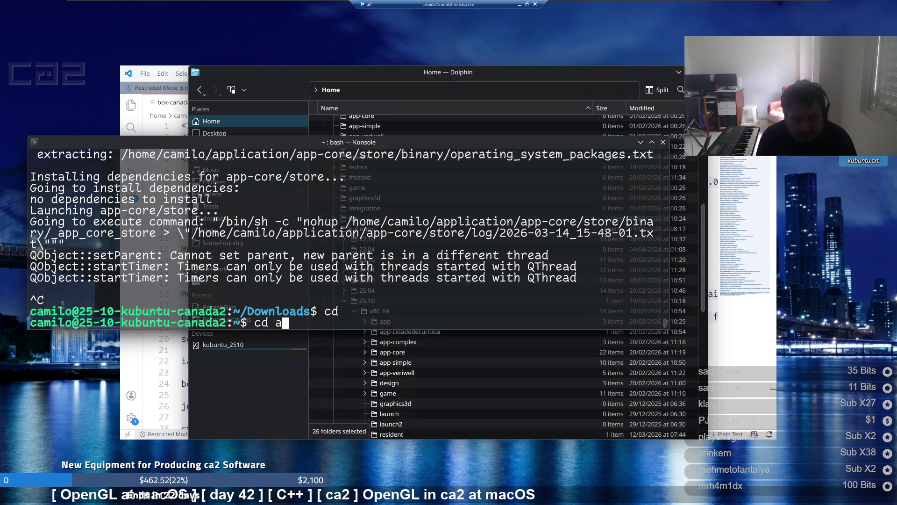
key(Tab)
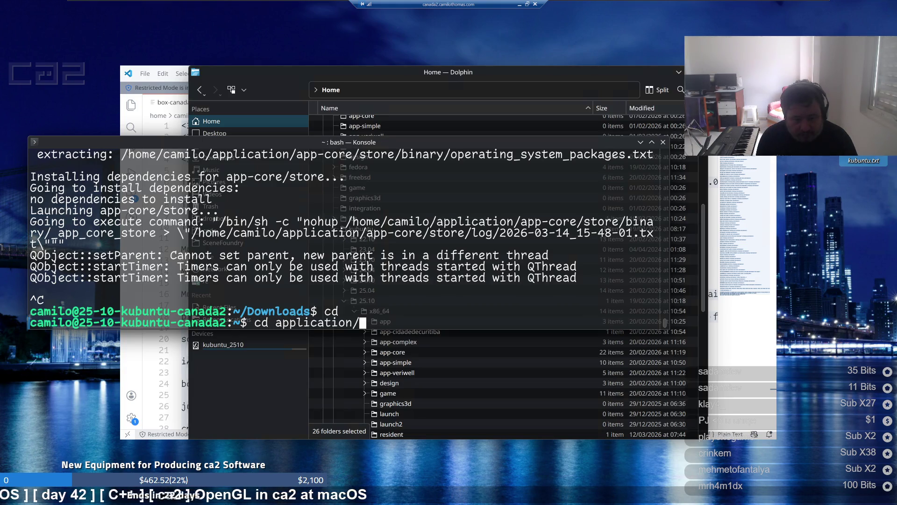
key(Return)
text(cd app-core)
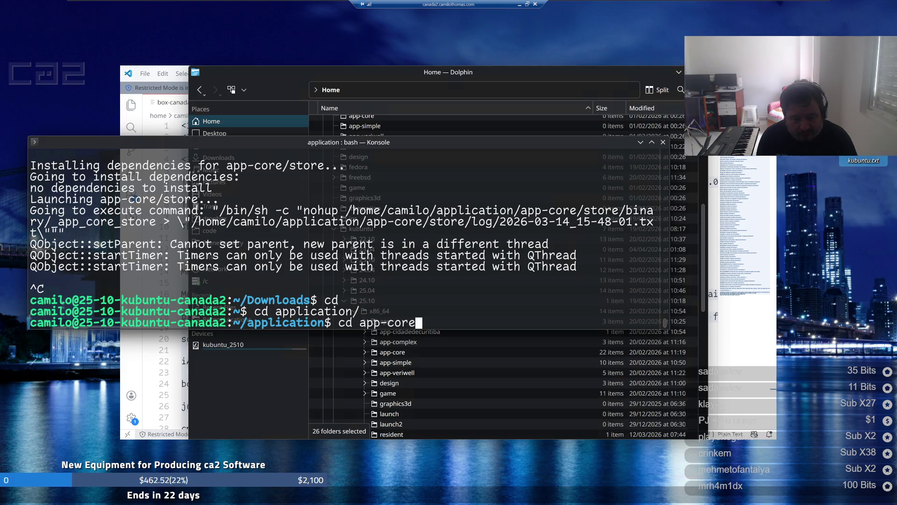
key(Return)
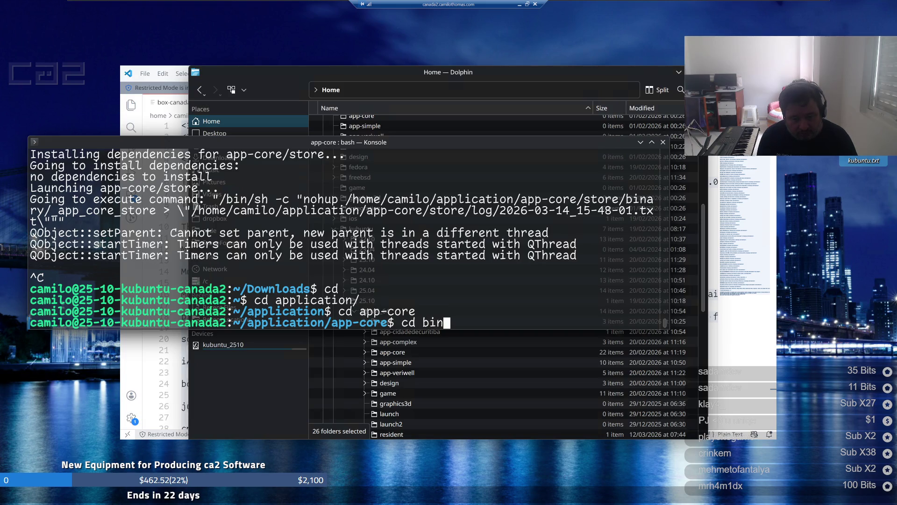
text(cd stor)
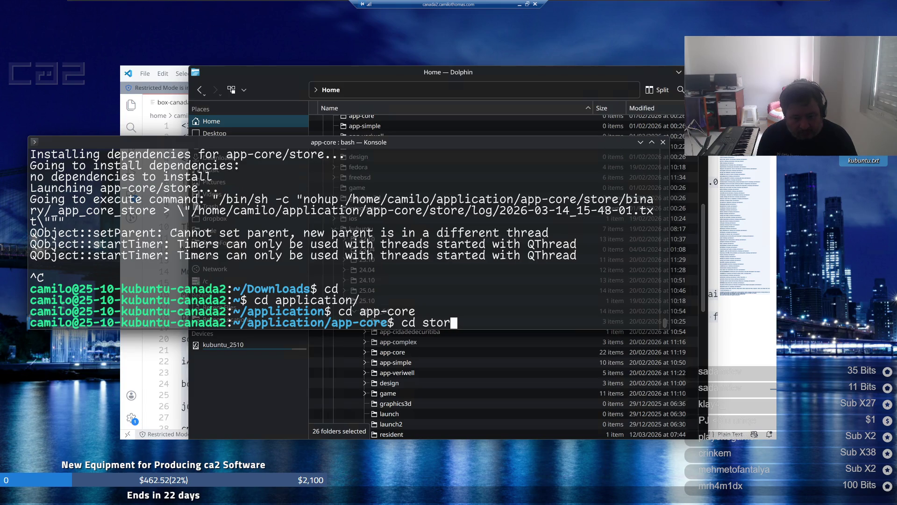
Enter store/binary and list its files in detail with ls -la
text(e)
key(Return)
text(cd )
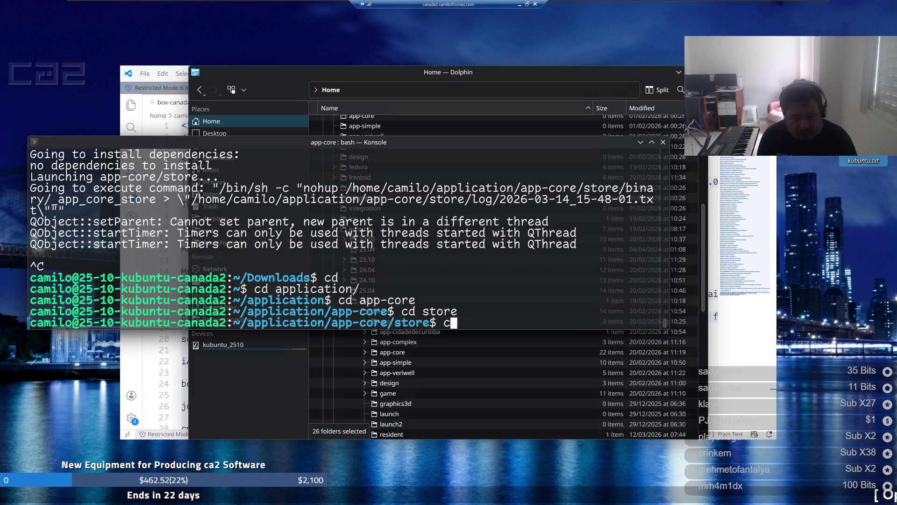
text(binary/)
key(Return)
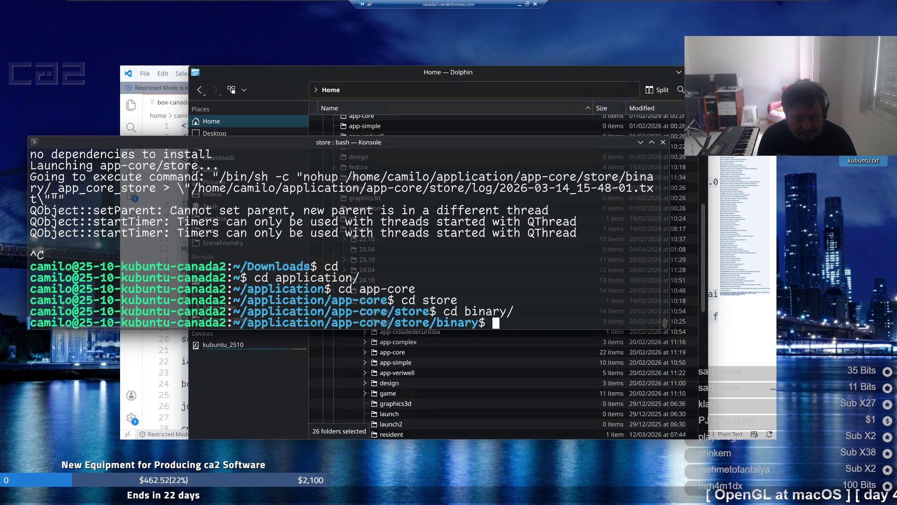
text(ls -)
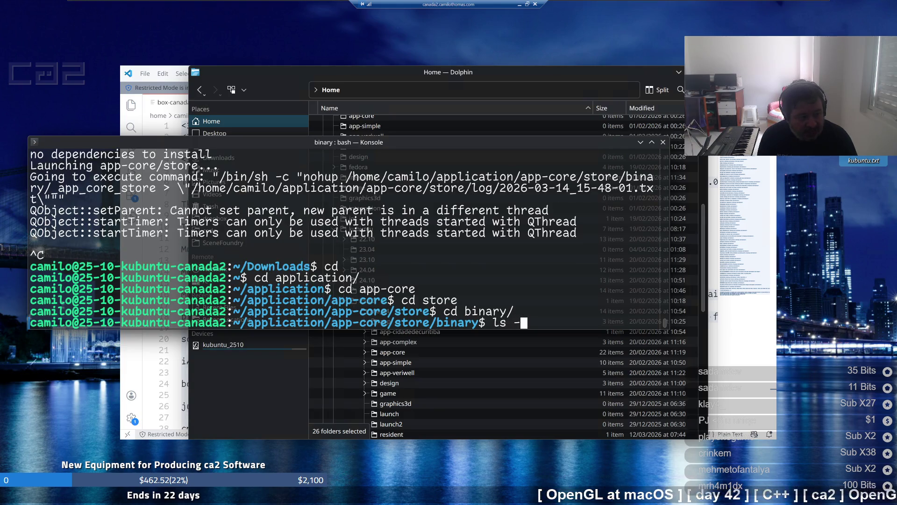
text(la)
key(Return)
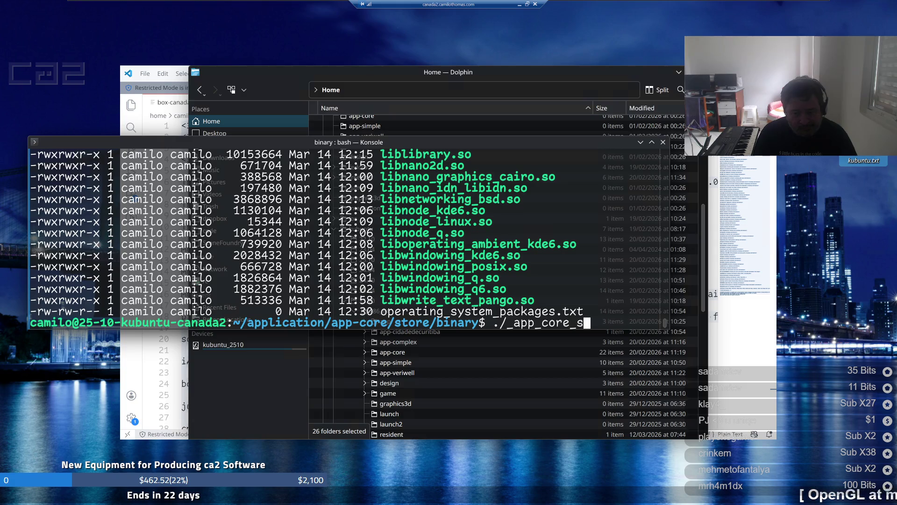
Launch ./_app_core_store from the binary folder
text(tore)
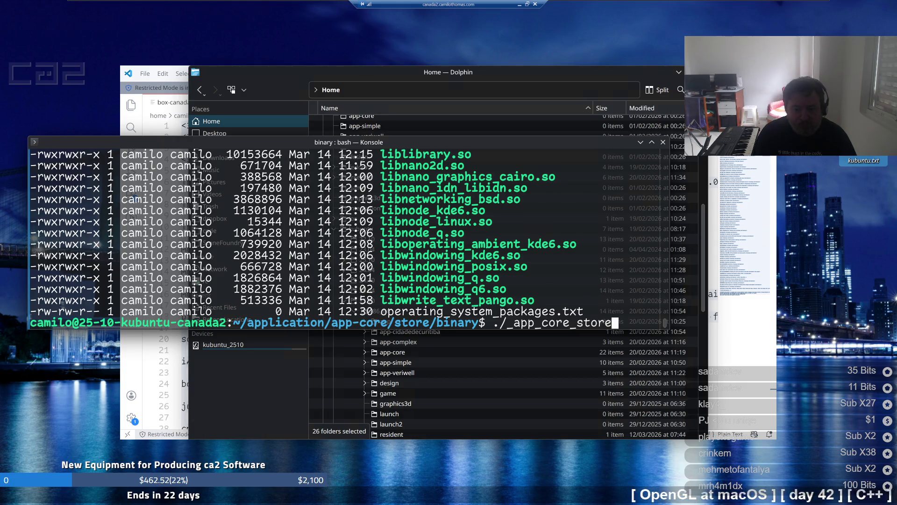
key(Return)
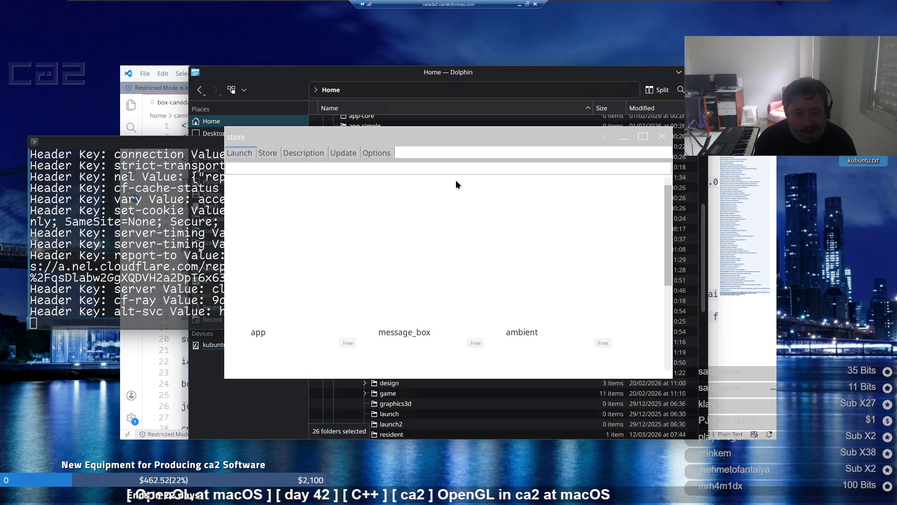
Move the store window aside, open the Update listing and scroll through the free apps
mouse_move(463, 142)
mouse_down()
mouse_move(555, 155)
mouse_move(646, 151)
mouse_up()
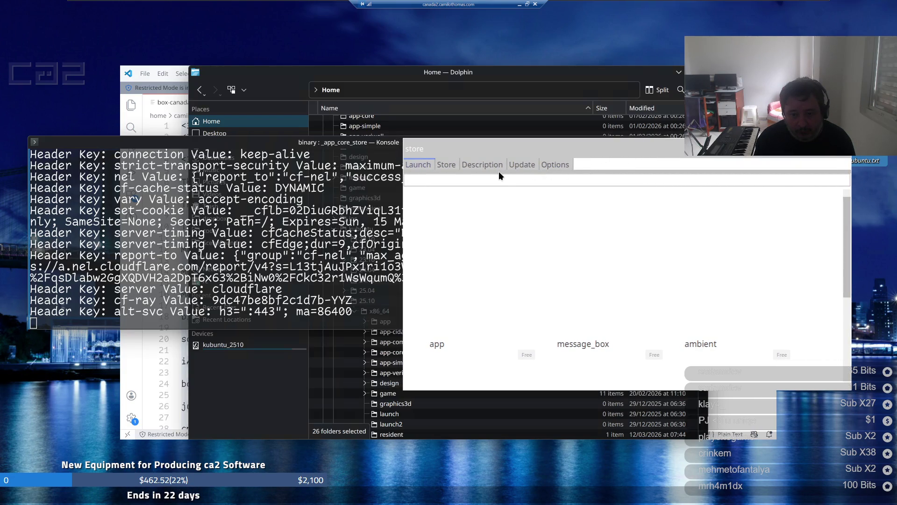
click(522, 166)
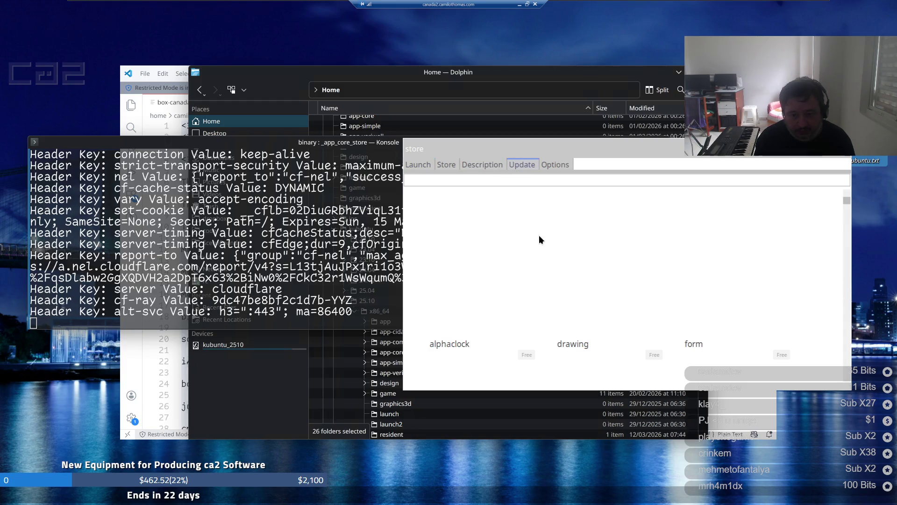
scroll(539, 240, down, 3)
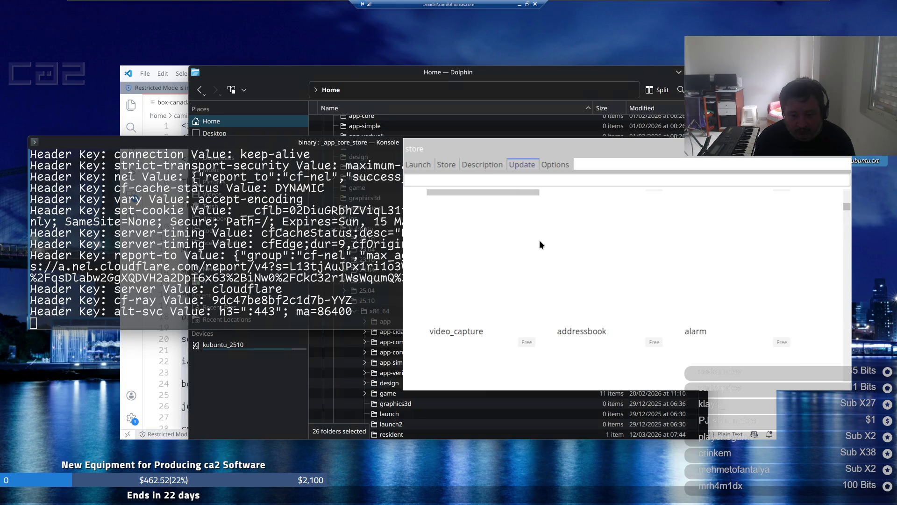
scroll(539, 240, down, 1)
scroll(540, 239, down, 3)
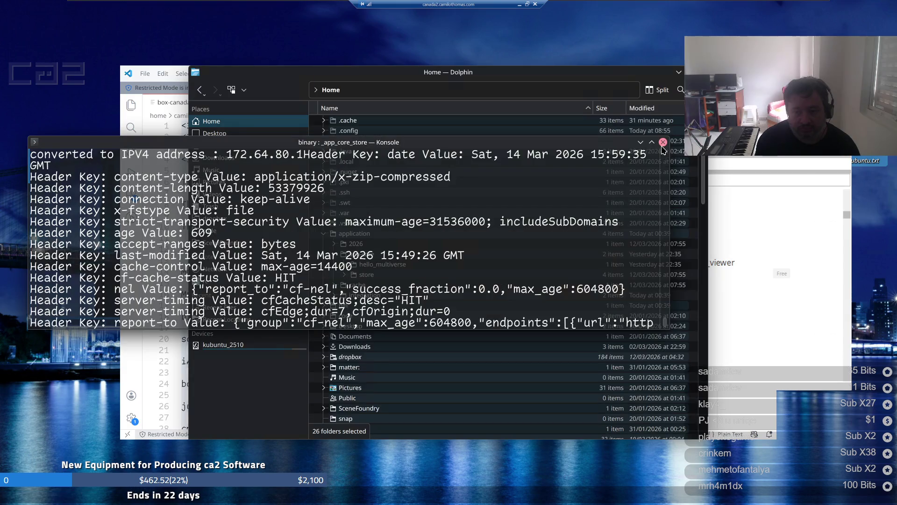
Cancel closing the terminal and interrupt _app_core_store with Ctrl+C
click(663, 142)
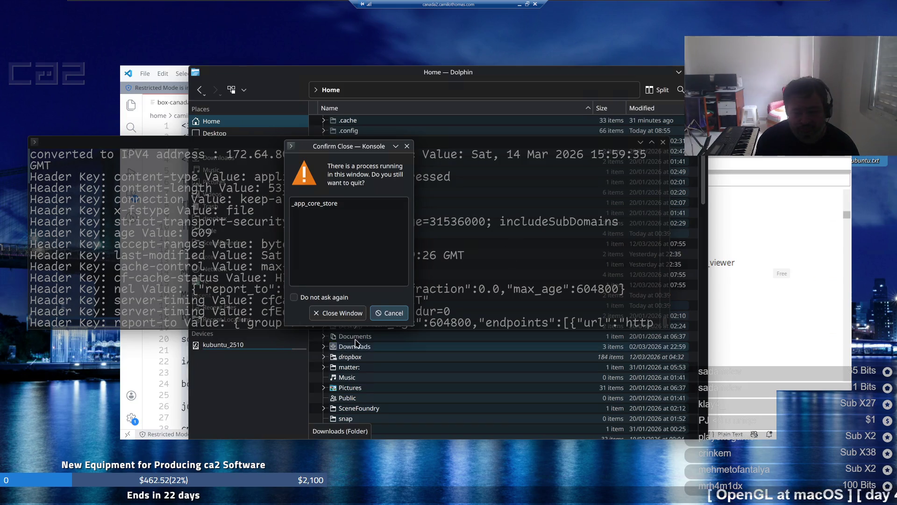
click(382, 321)
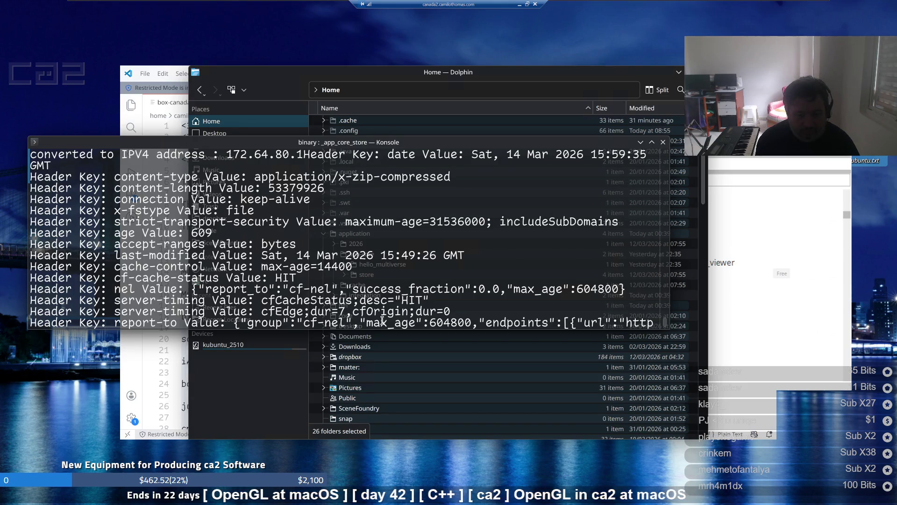
key(ctrl+c)
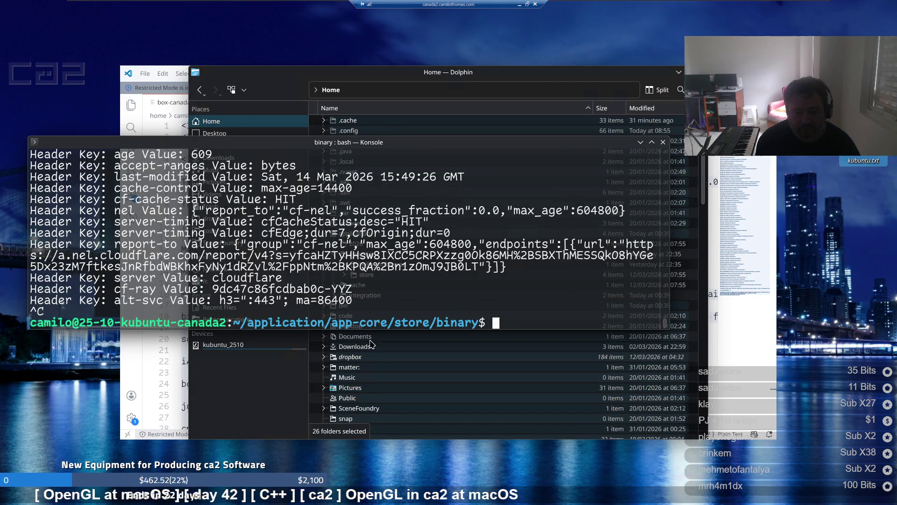
mouse_move(449, 504)
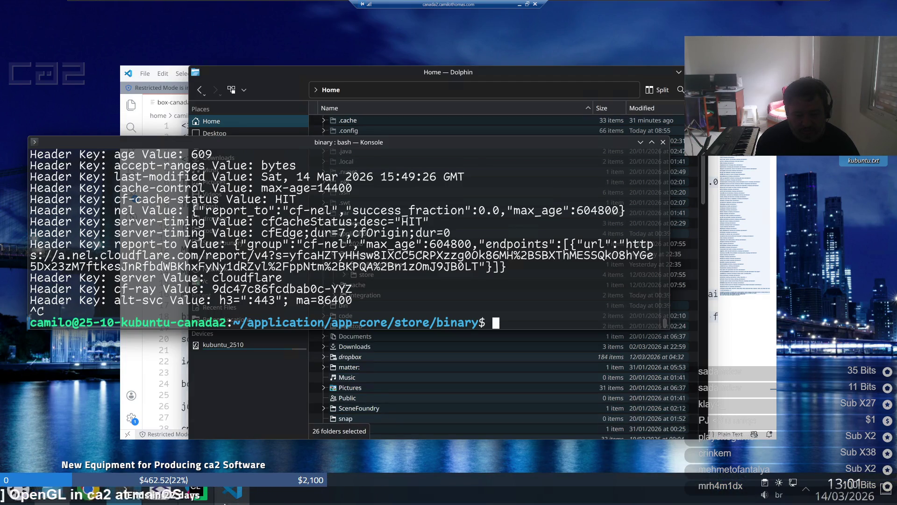
Bring the CLion linux-build-all window forward and maximize it
click(200, 503)
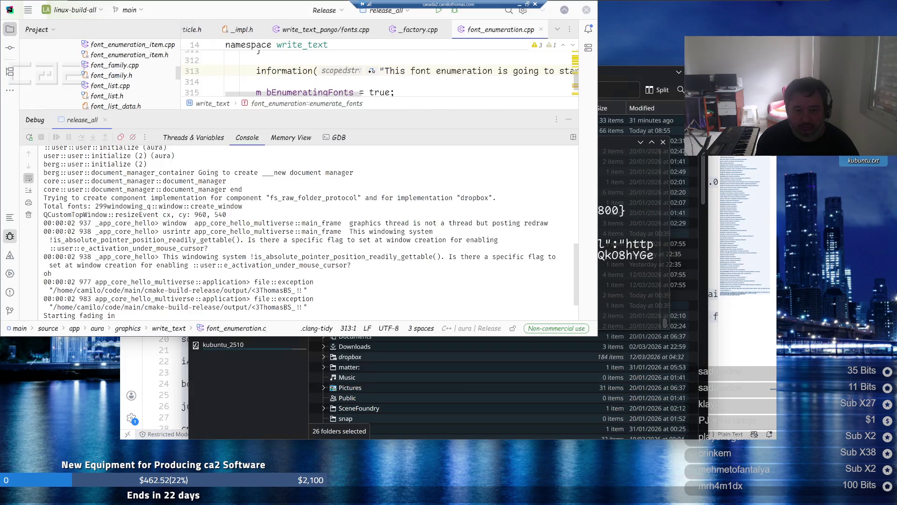
key(super+Page_Up)
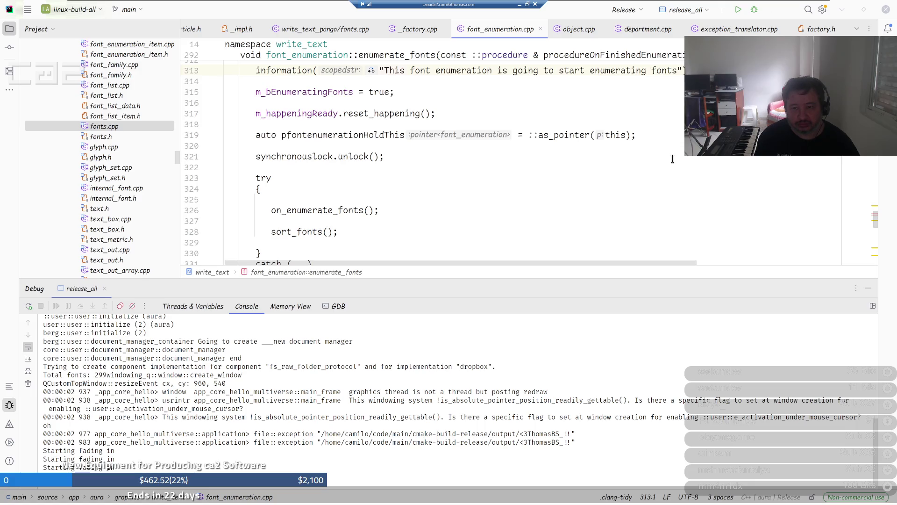
Select the Debug build profile, then browse and dismiss the run-configuration list
click(644, 9)
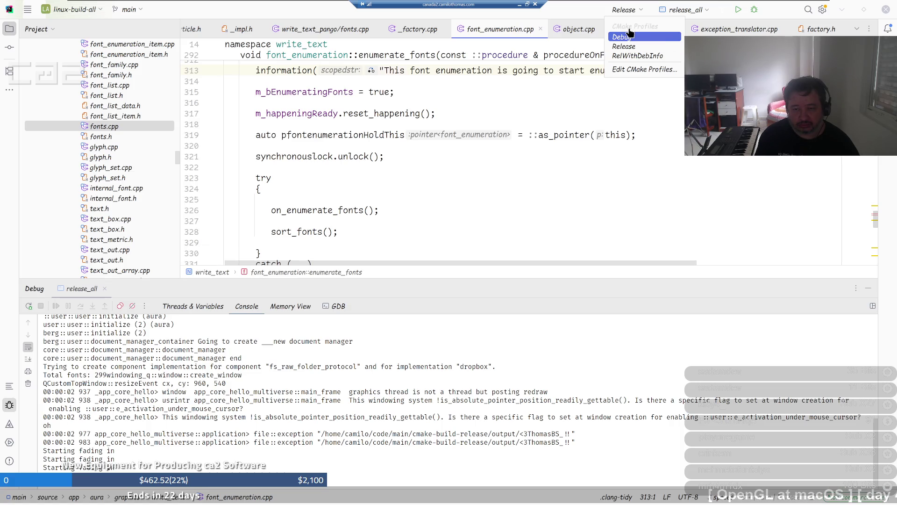
click(621, 40)
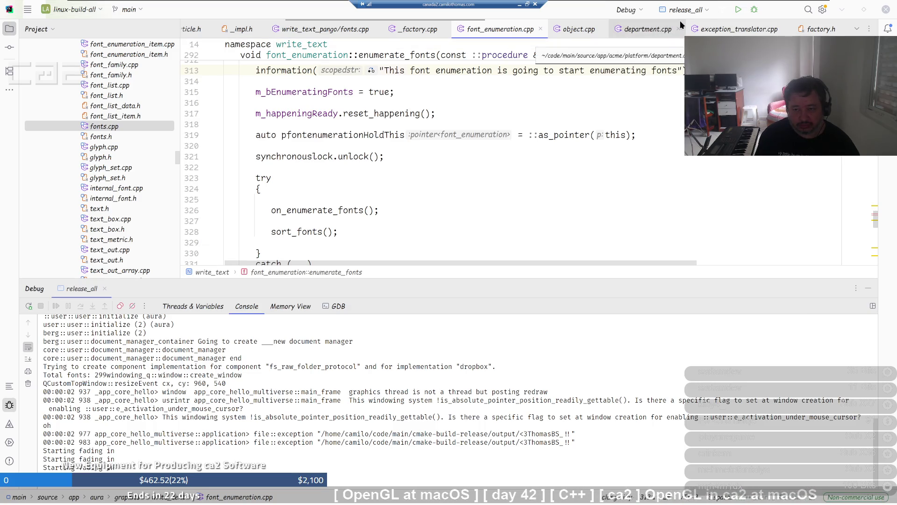
click(704, 11)
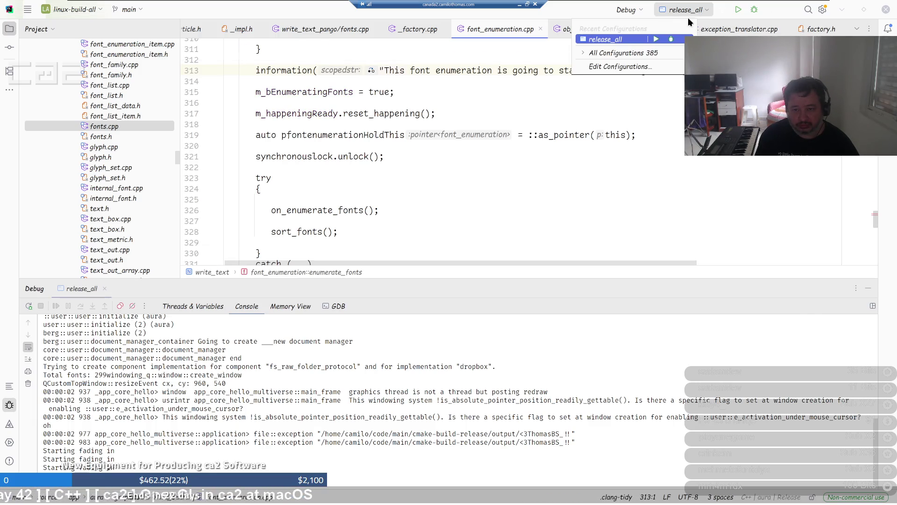
click(634, 53)
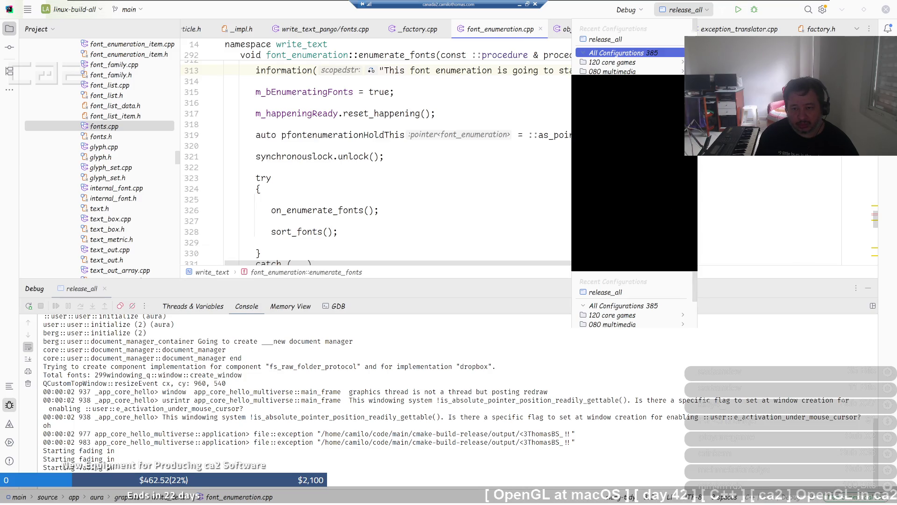
click(224, 145)
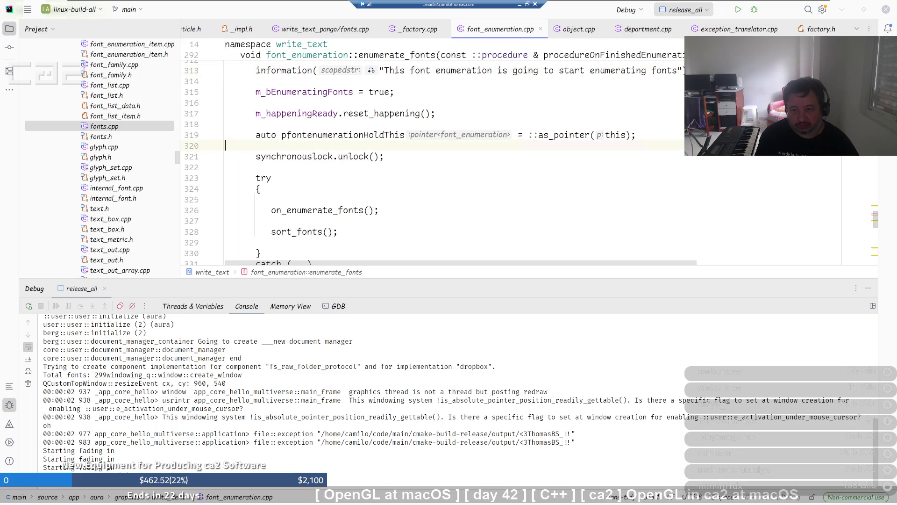
Select _app_core_store from All Configurations > 040 complex as the run configuration
click(707, 14)
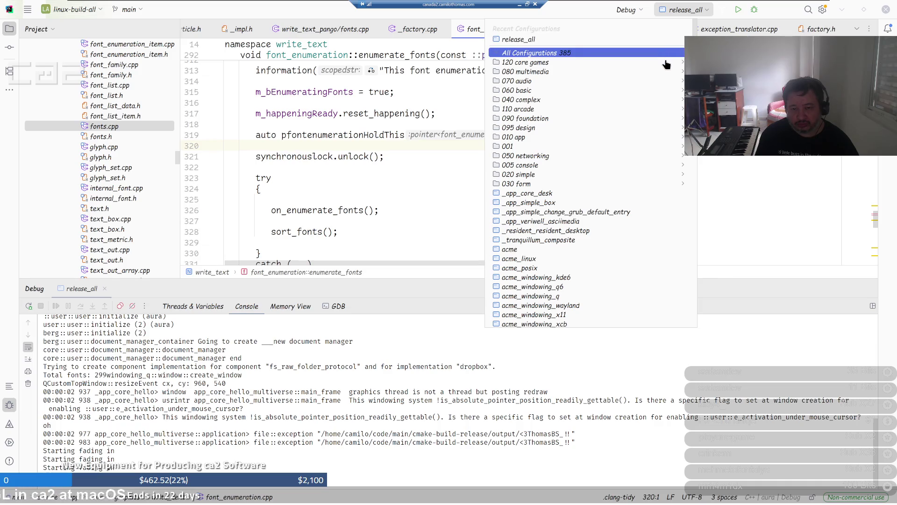
click(682, 102)
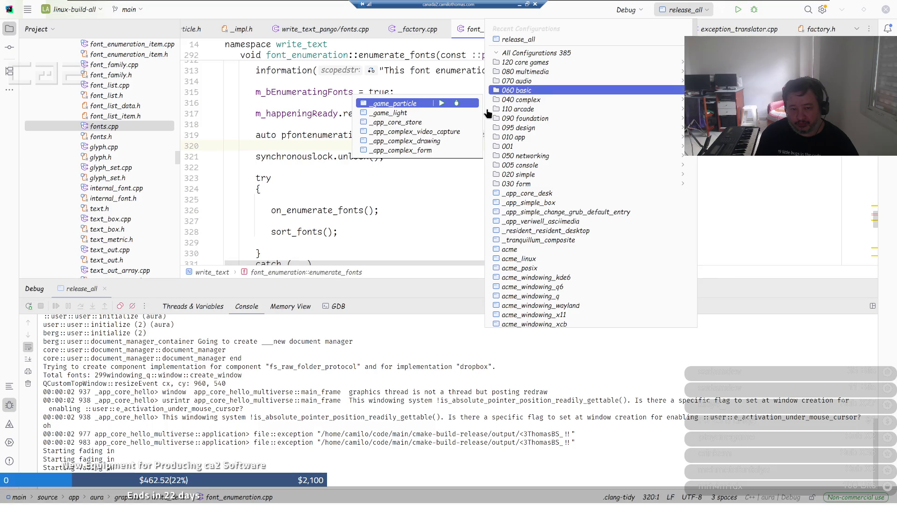
click(414, 122)
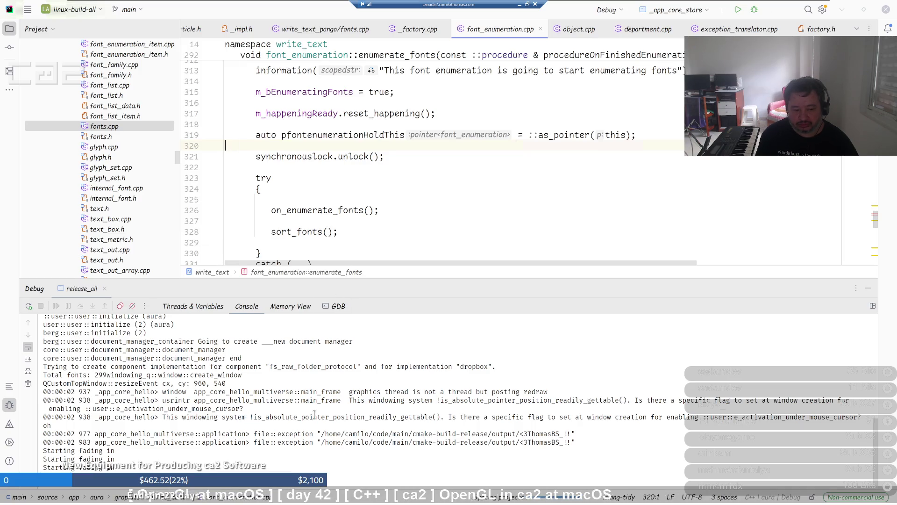
Bring the Konsole terminal back to the front
mouse_move(314, 504)
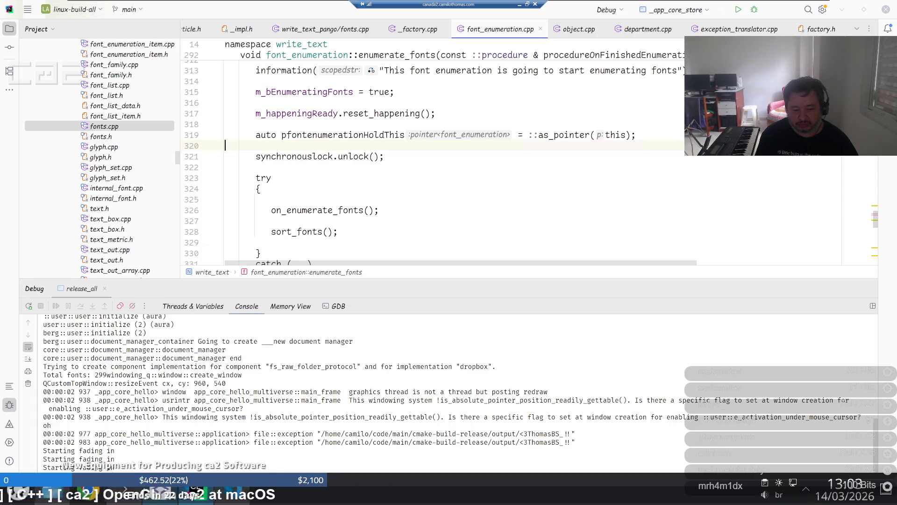
mouse_move(135, 488)
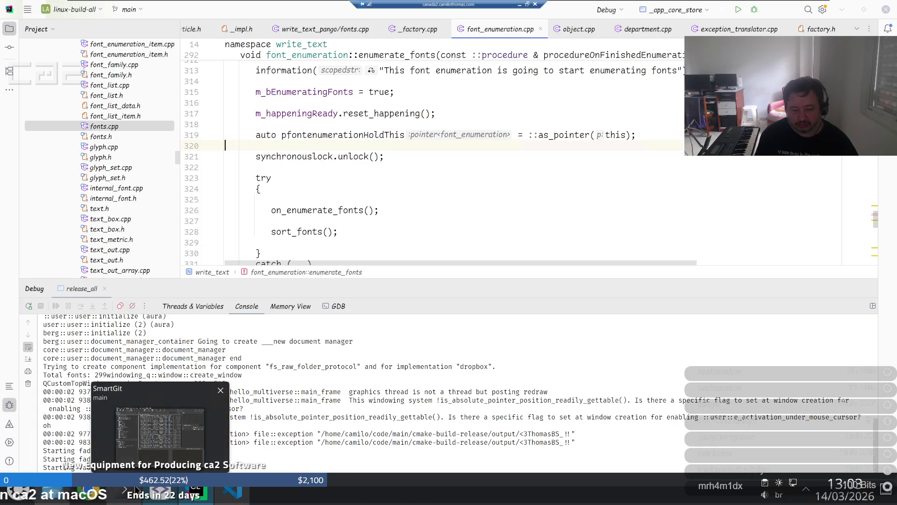
click(135, 488)
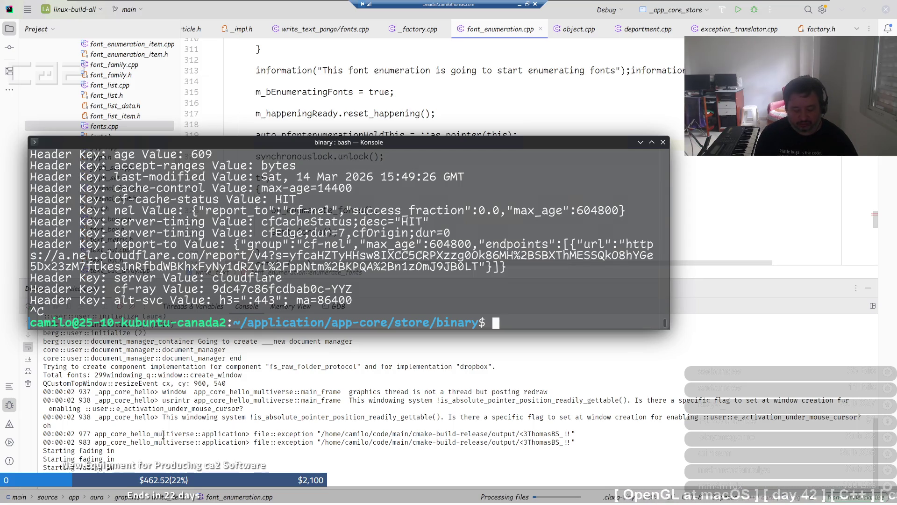
Drop down the Yakuake terminal with F12
key(F12)
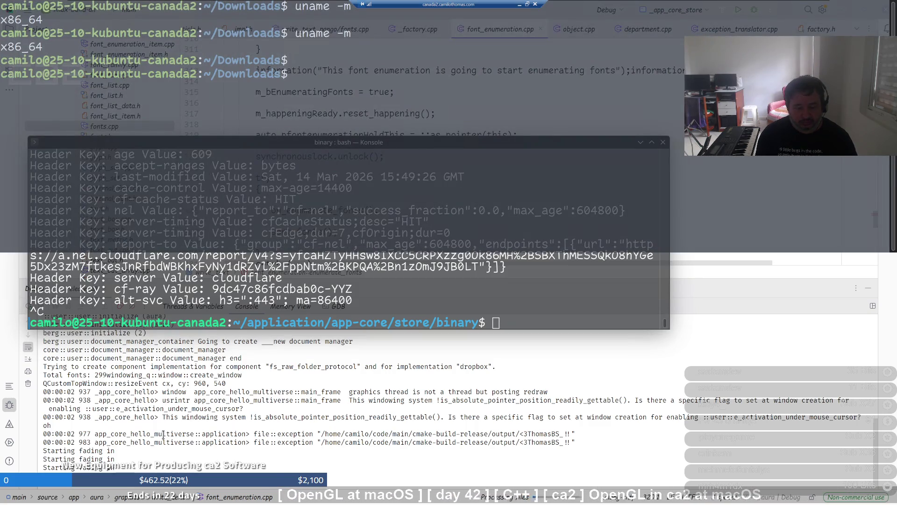
Return to the home folder and review its detailed ls -la listing
text(cd)
key(Return)
text(ls -la)
key(Return)
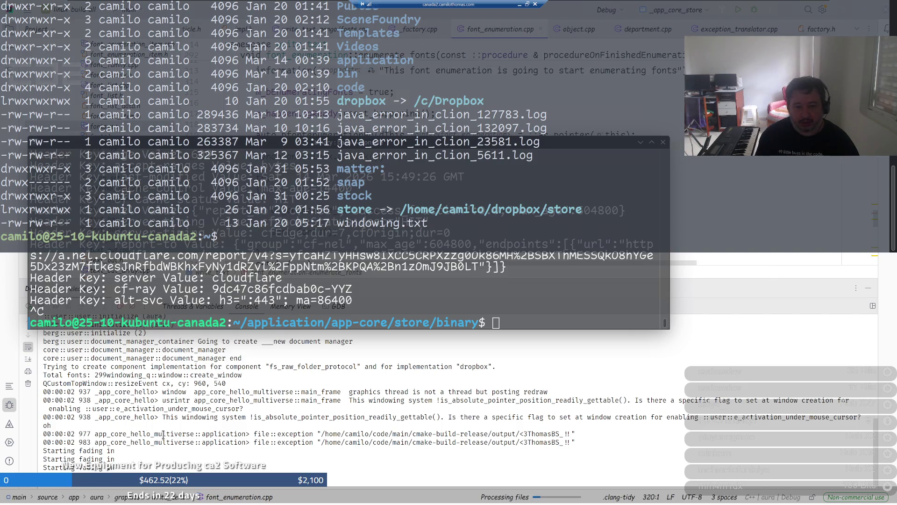
scroll(169, 432, up, 2)
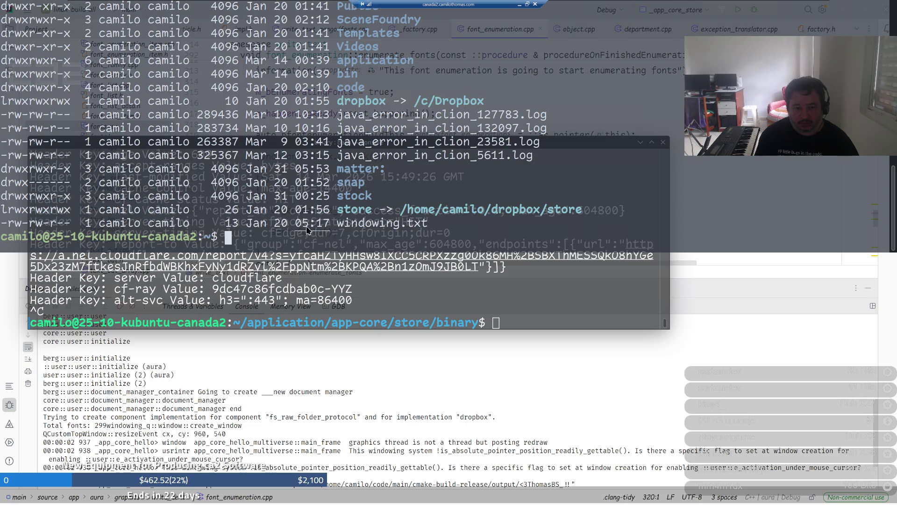
scroll(308, 229, up, 1)
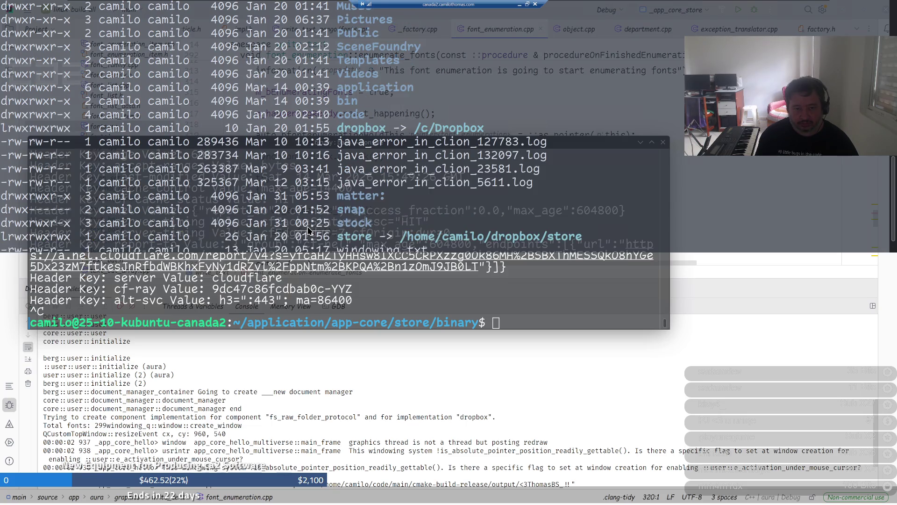
scroll(308, 230, up, 4)
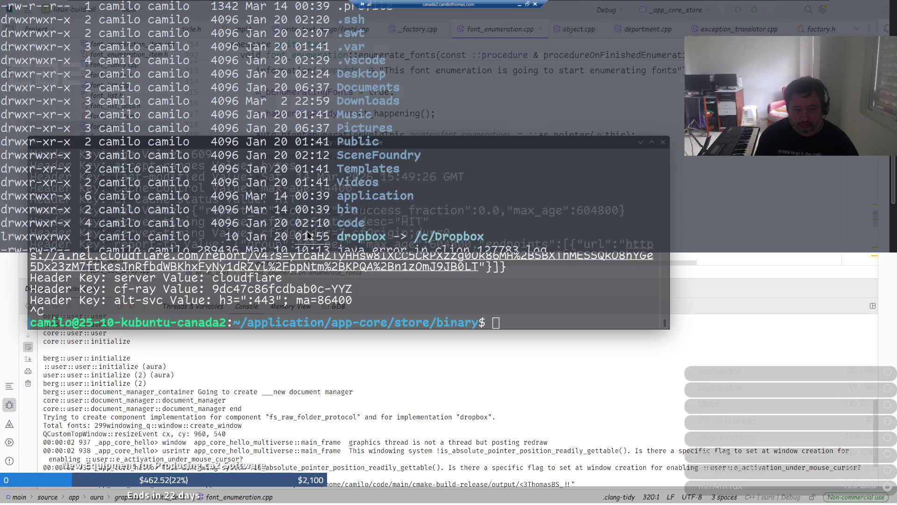
scroll(307, 233, up, 1)
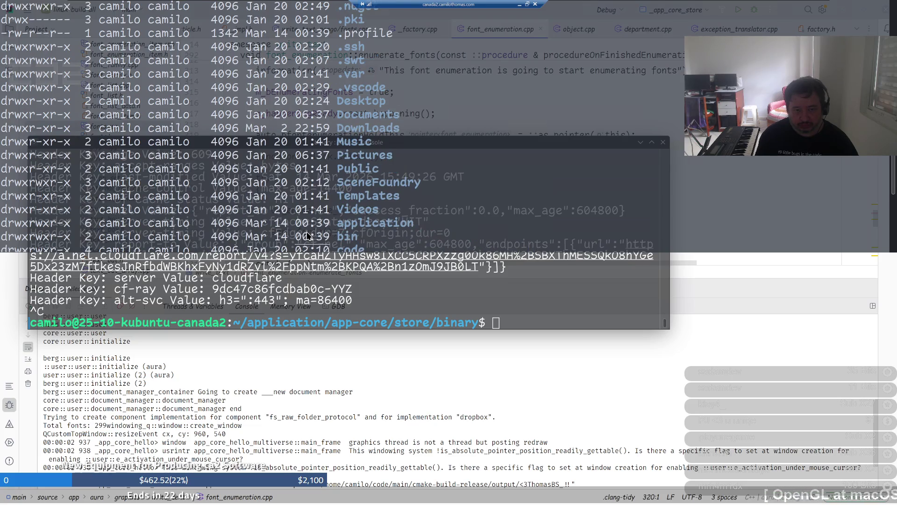
scroll(308, 235, up, 2)
scroll(306, 238, up, 1)
scroll(306, 238, up, 2)
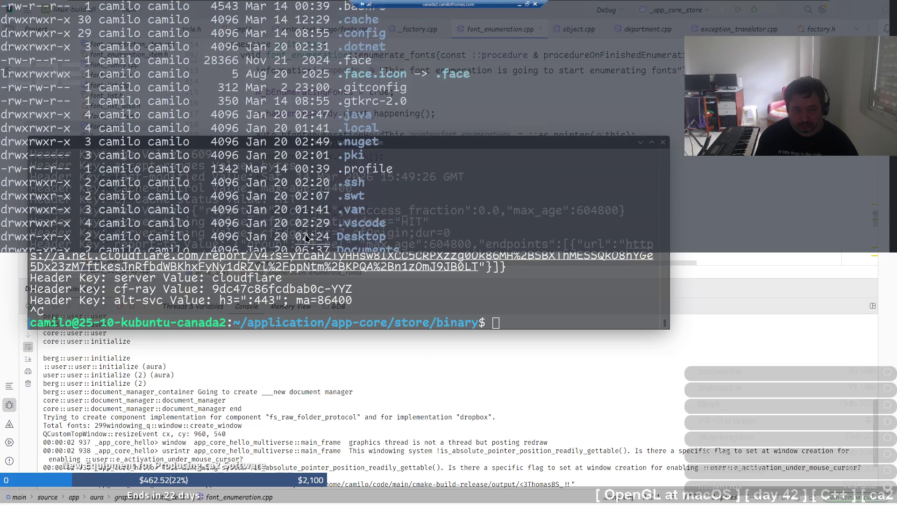
scroll(305, 241, up, 1)
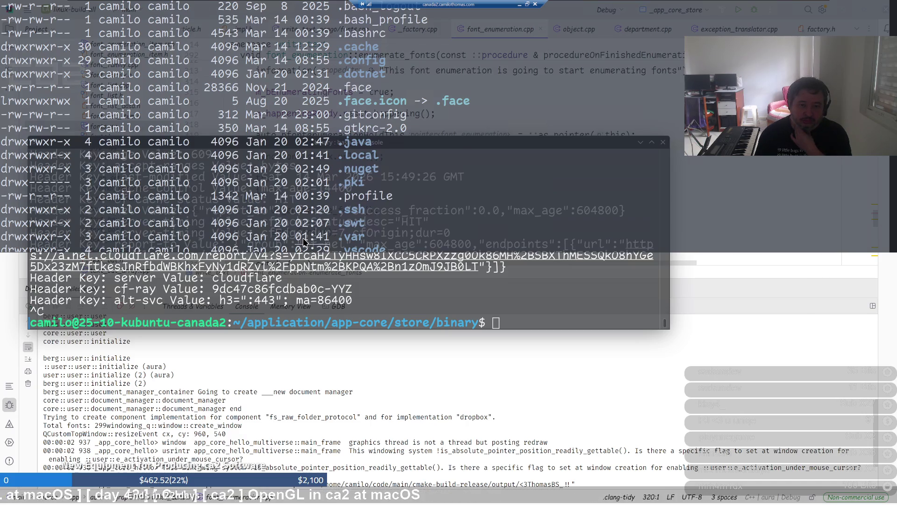
scroll(304, 241, up, 1)
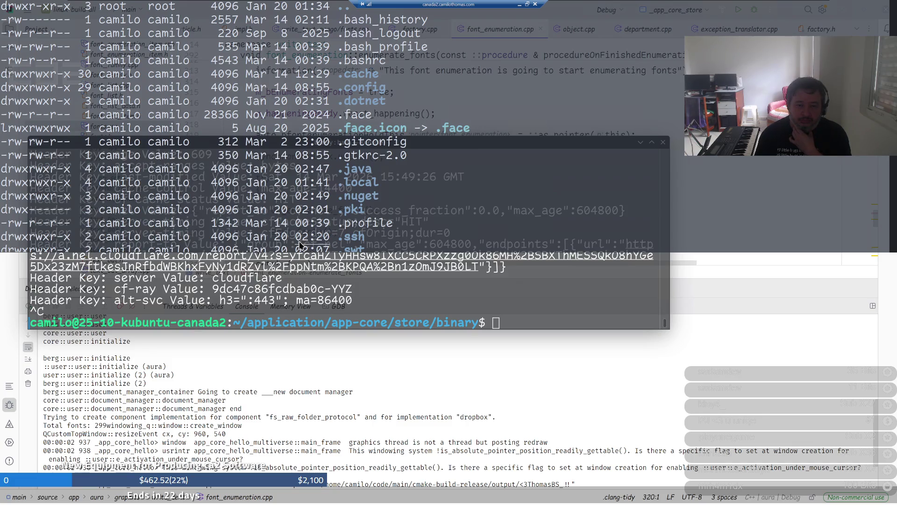
scroll(298, 247, down, 1)
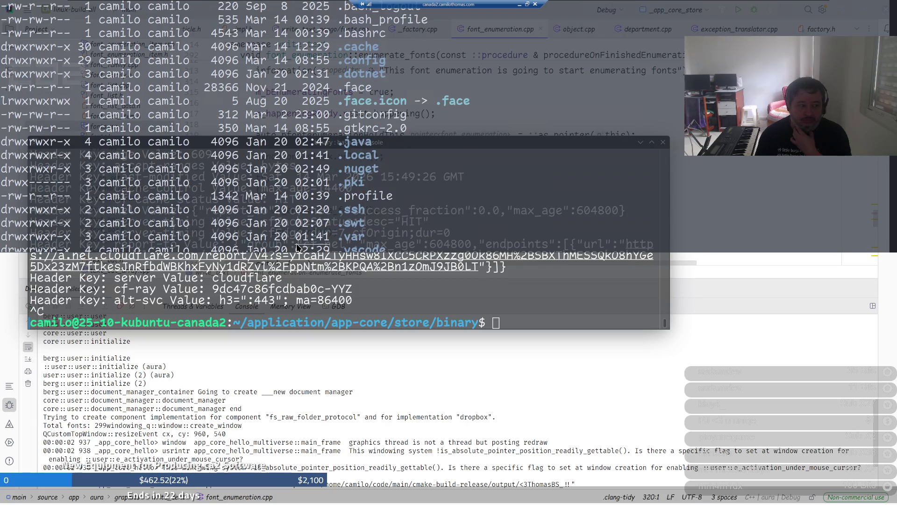
scroll(297, 247, down, 1)
scroll(294, 250, down, 2)
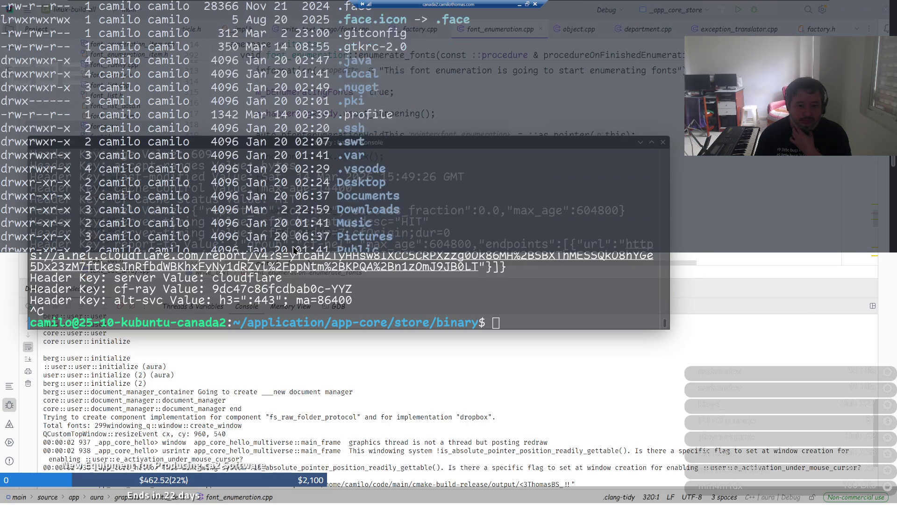
scroll(295, 250, down, 1)
scroll(293, 250, down, 7)
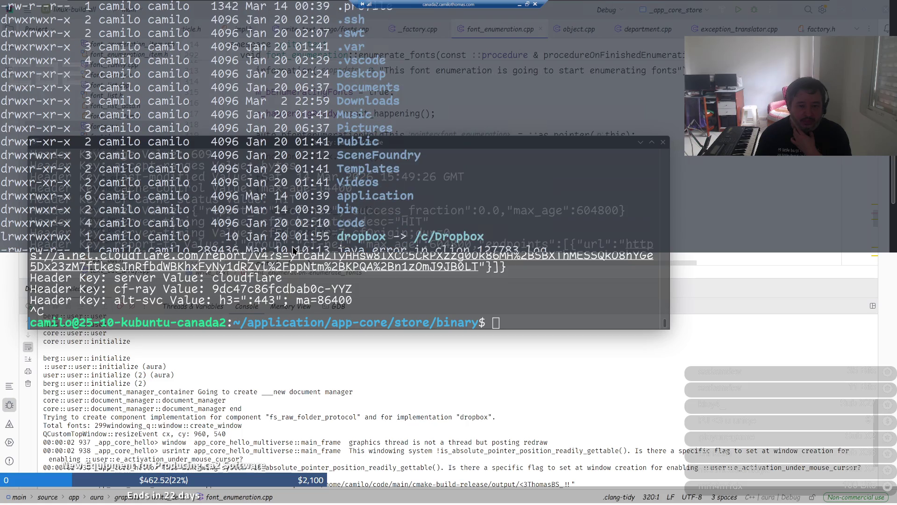
scroll(292, 250, down, 1)
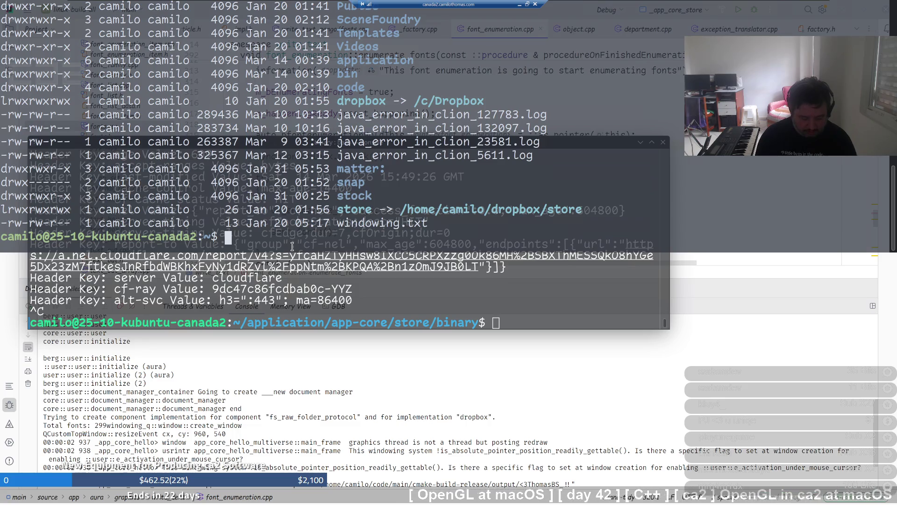
Create the empty file debug_app_core_store.txt with touch
text(touch)
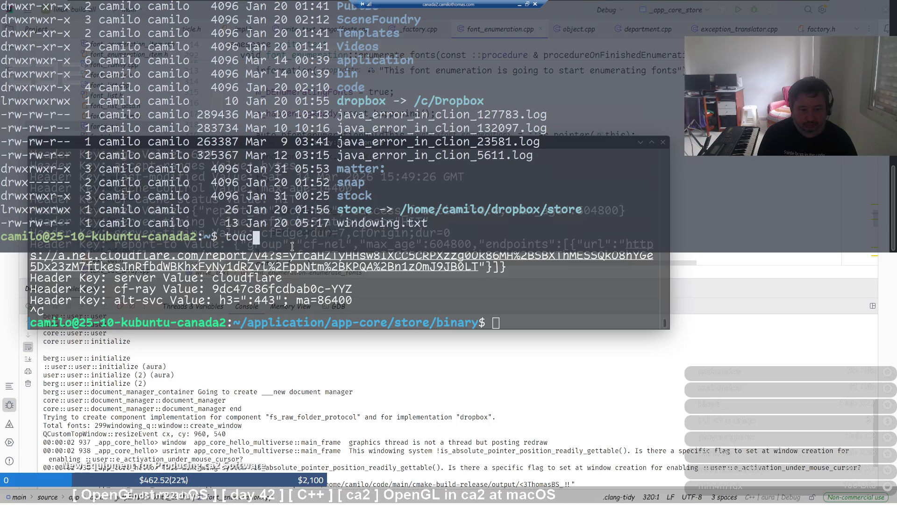
text( d)
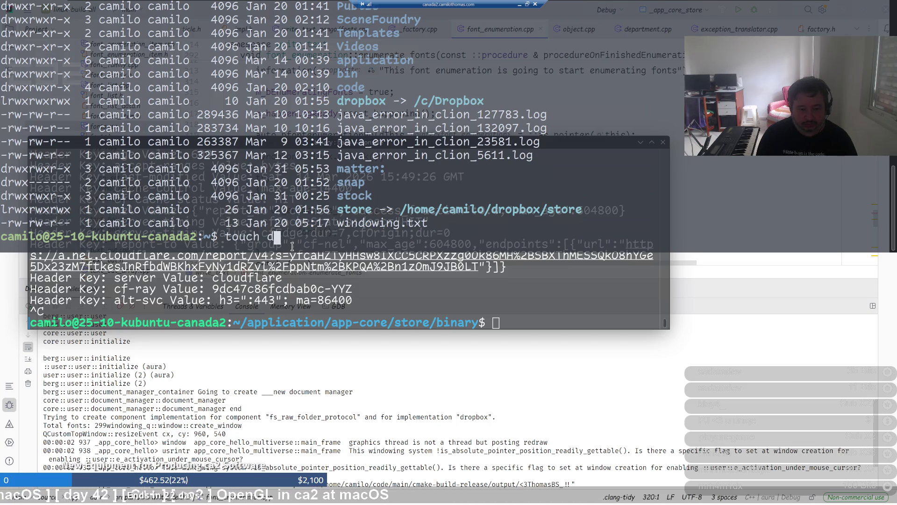
text(ebug_app_core_store.t)
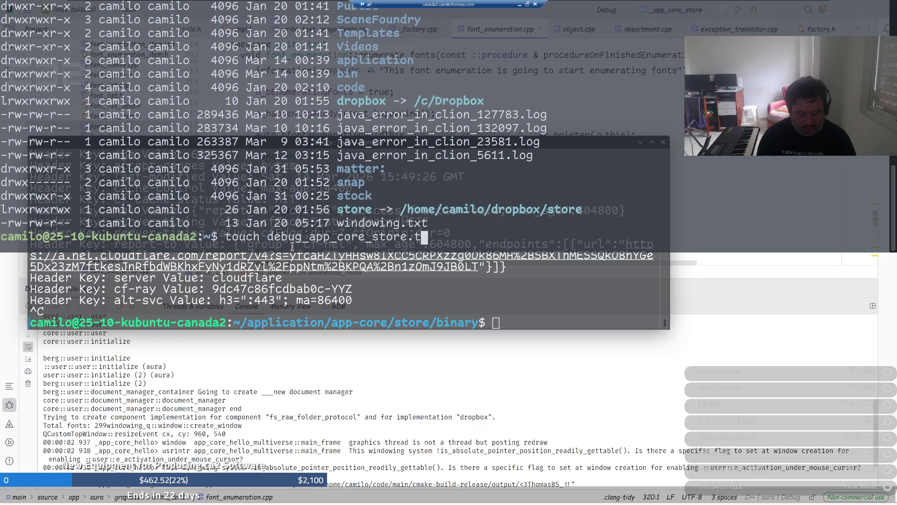
text(xt)
key(Return)
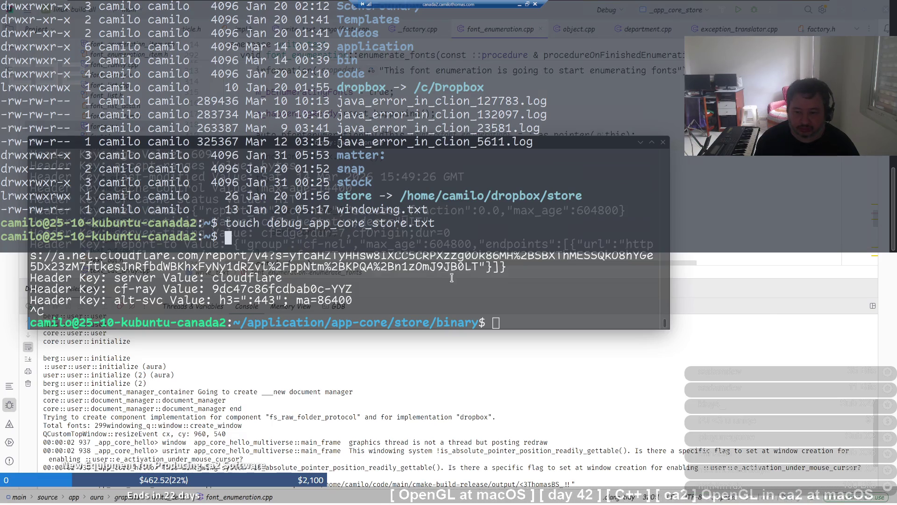
Focus CLion and build the _app_core_store target with the Debug configuration
click(727, 343)
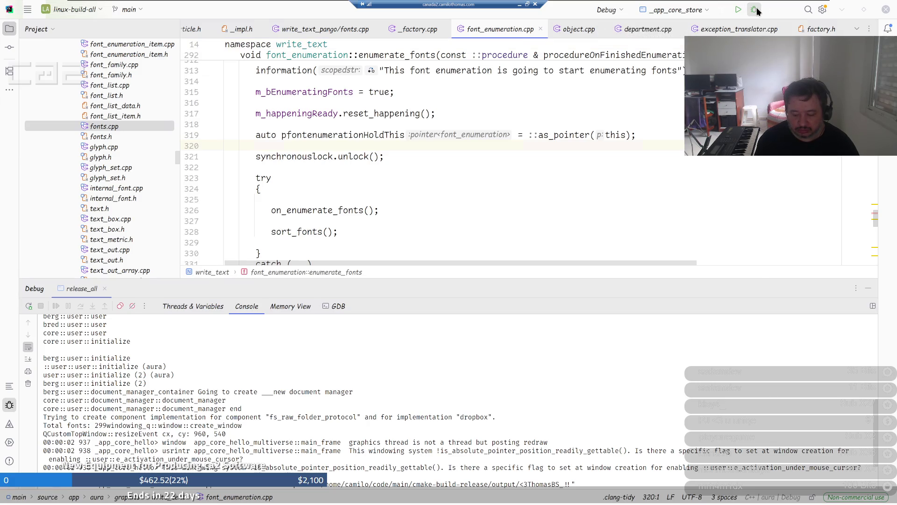
click(755, 10)
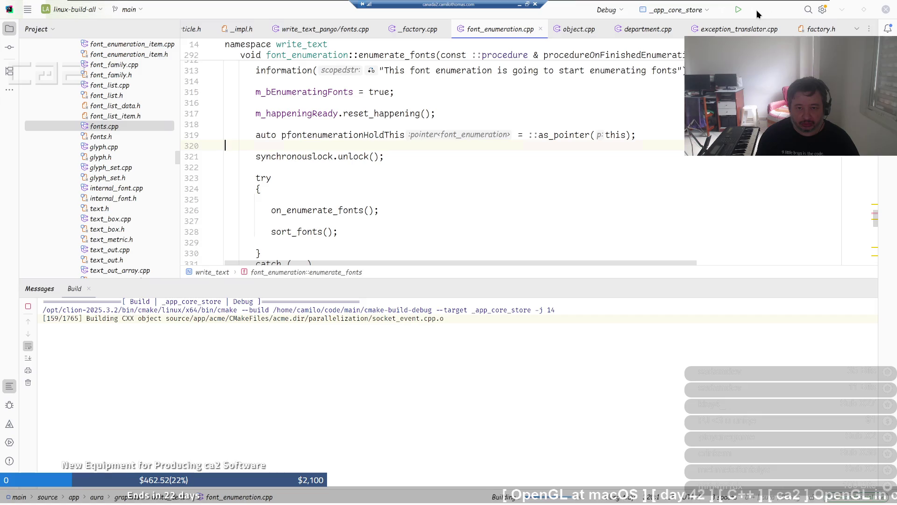
Minimize the remote session and switch to the Bolivia subathon Twitch stream tab
click(520, 4)
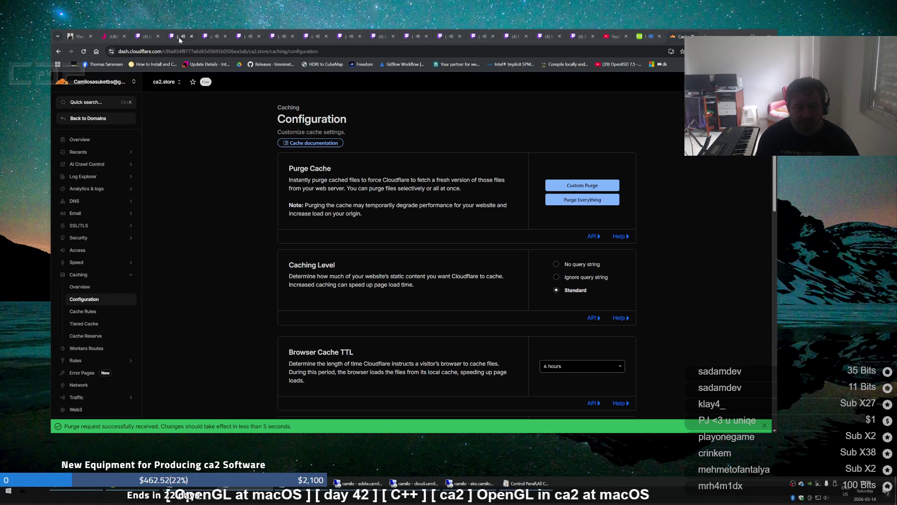
click(146, 40)
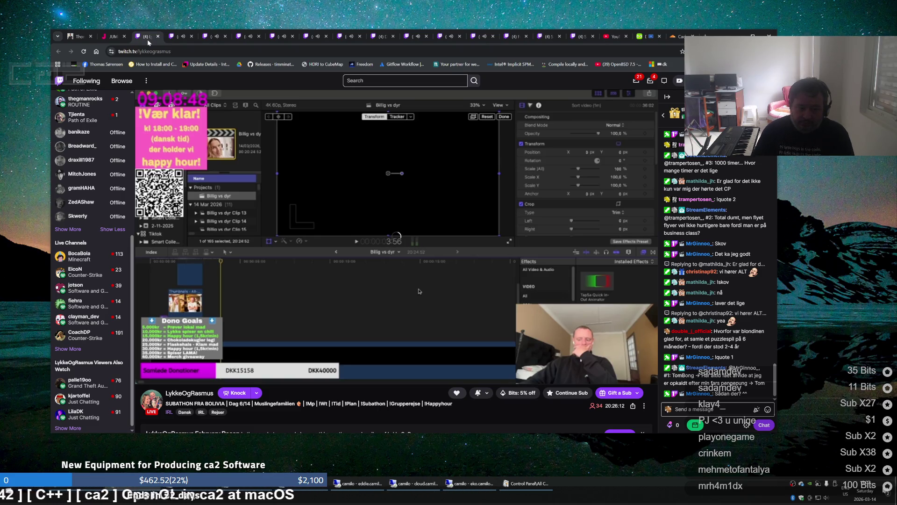
Reload the Bolivia subathon stream, peek at Counter-Strike, then move to the lighthouse DJ stream
click(84, 52)
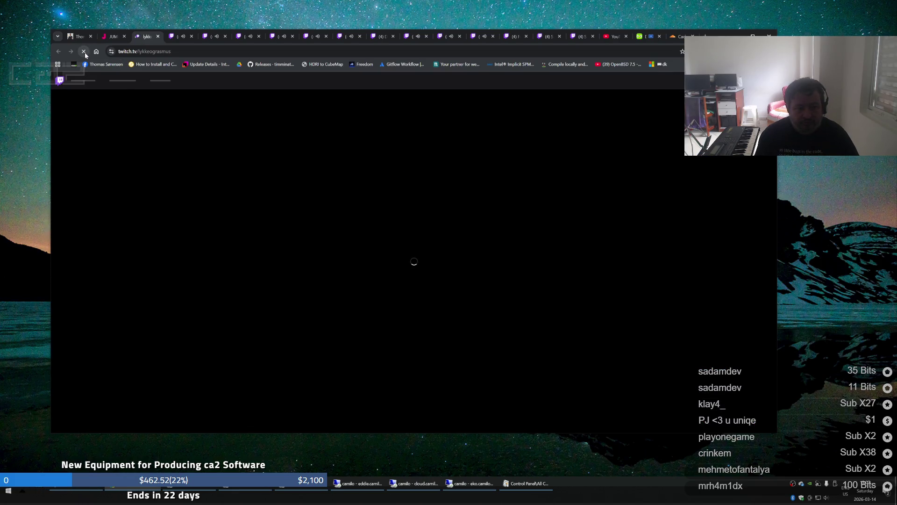
click(180, 36)
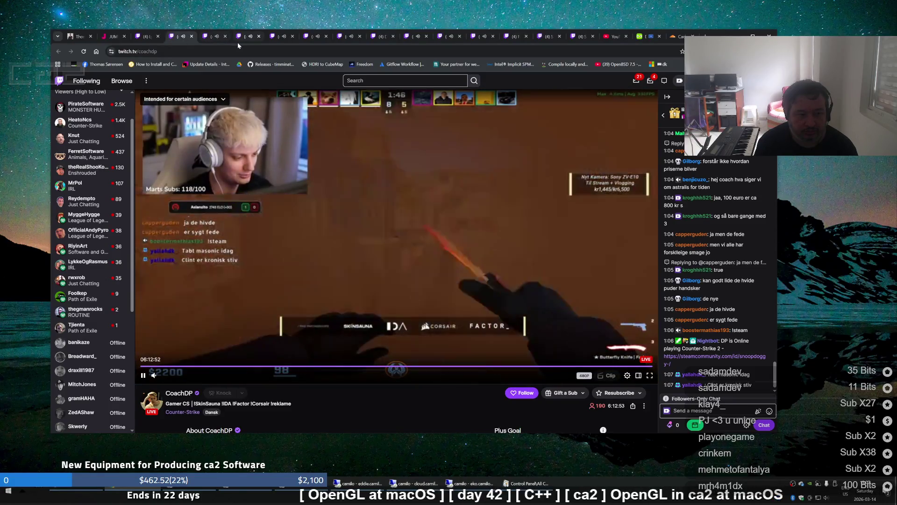
mouse_move(210, 40)
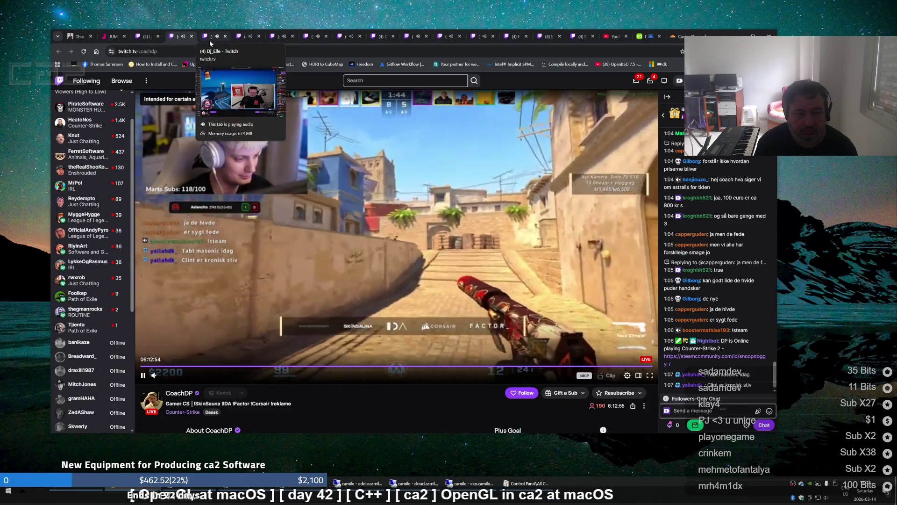
click(146, 36)
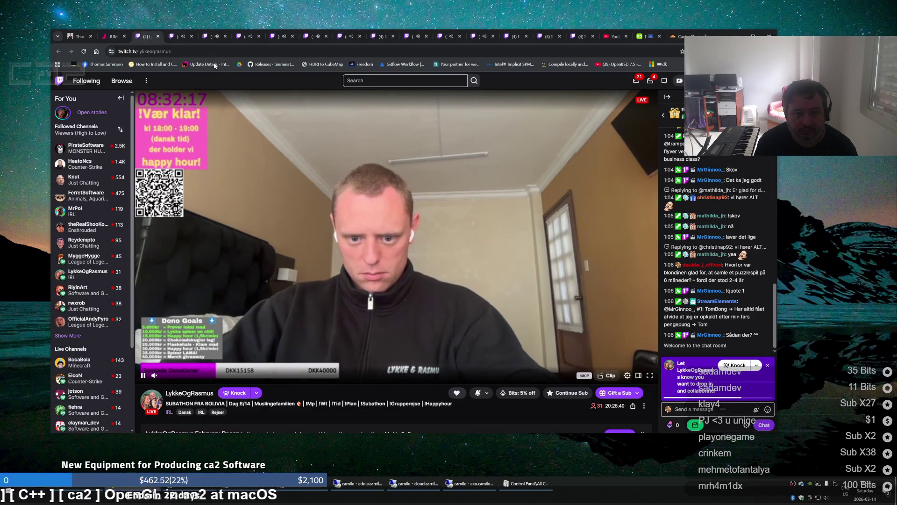
click(211, 39)
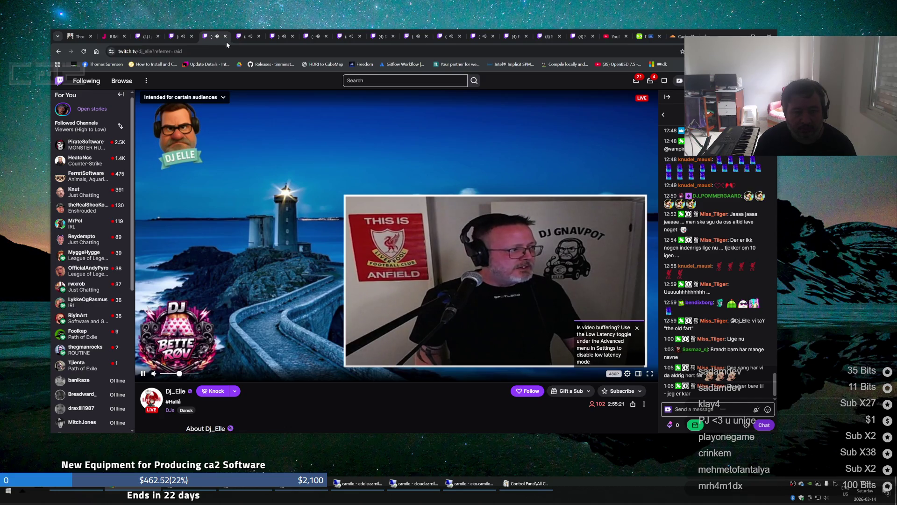
Step through the ESL Pro League, League of Legends, Minecraft, Thailand IRL and offline tabs to the terminal-sharing tech stream
click(247, 39)
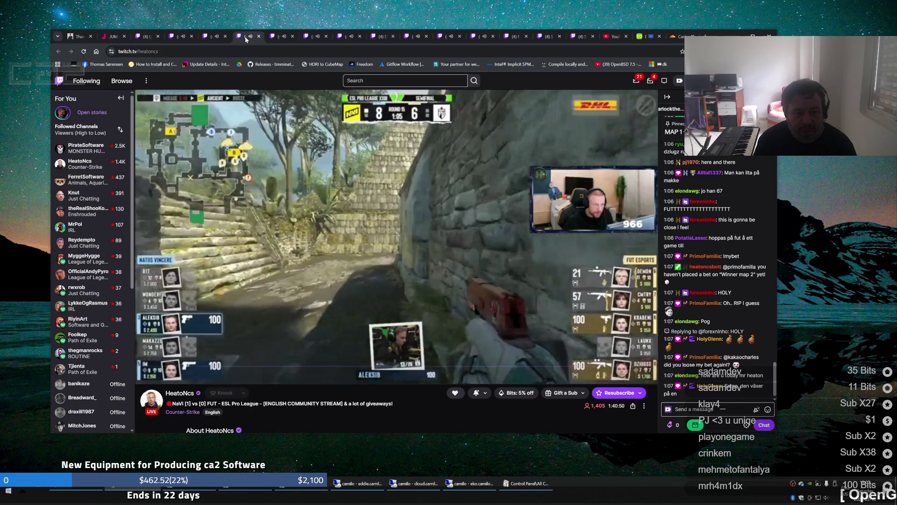
click(275, 37)
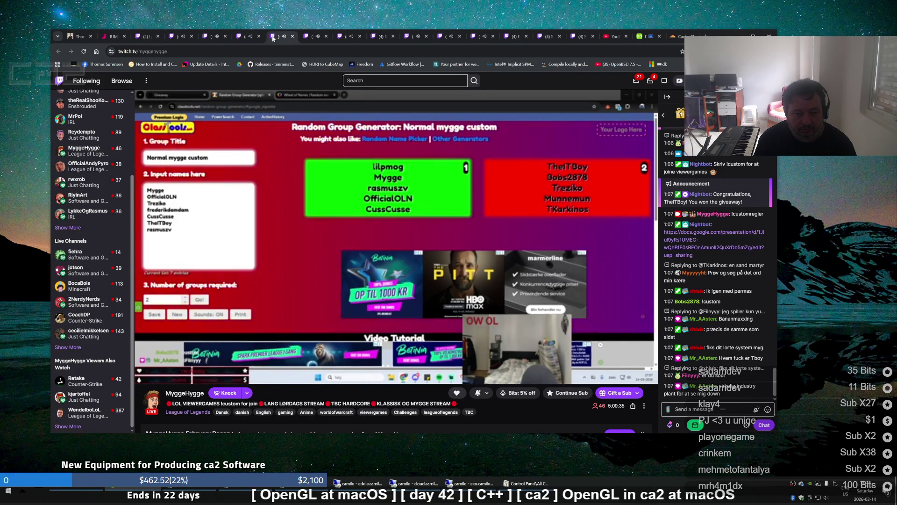
click(309, 38)
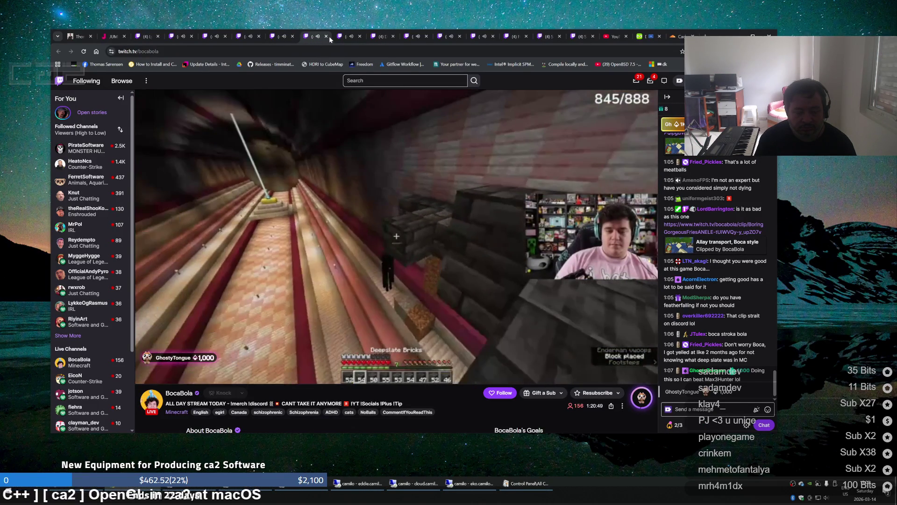
click(344, 38)
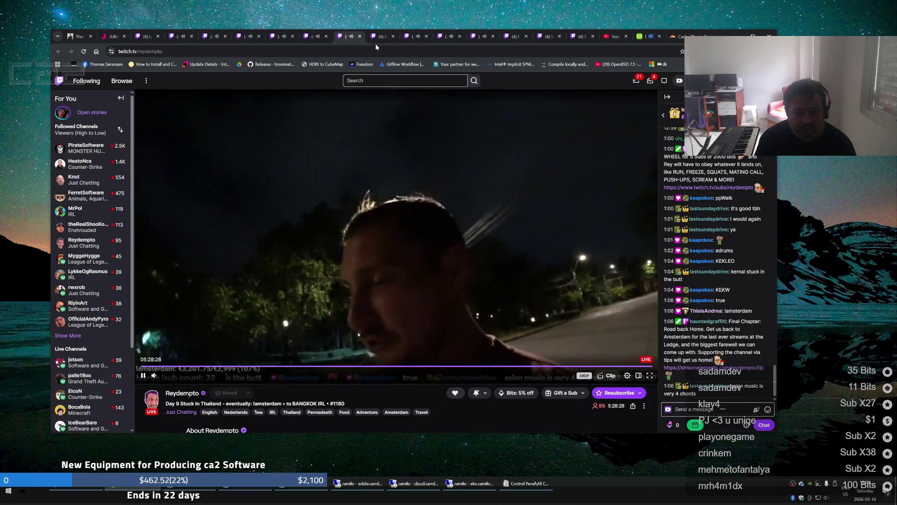
click(380, 41)
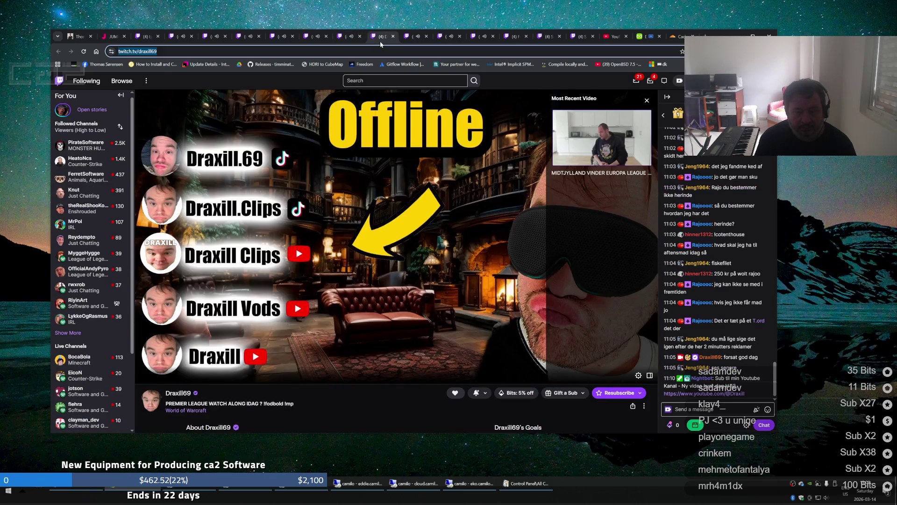
click(411, 41)
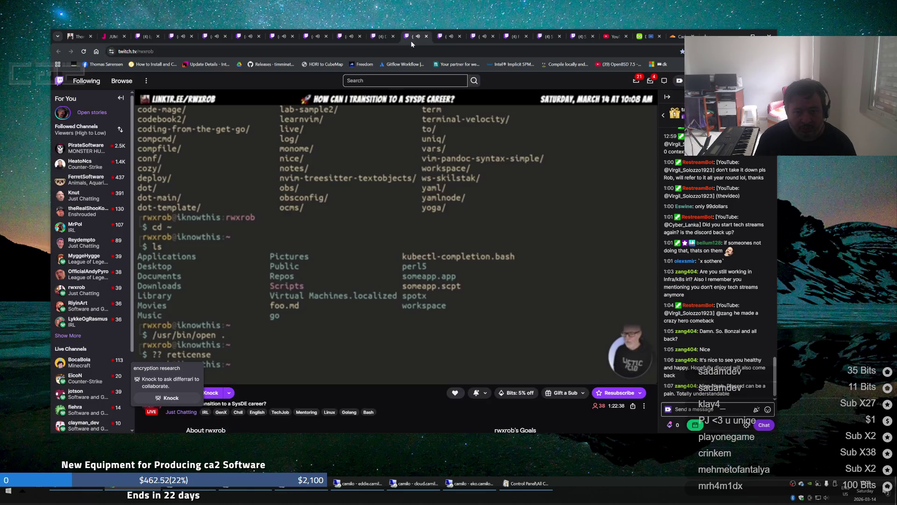
Watch the shoe-shop cypher and pixel-art game dev streams, then bring the remote CLion session back
click(445, 41)
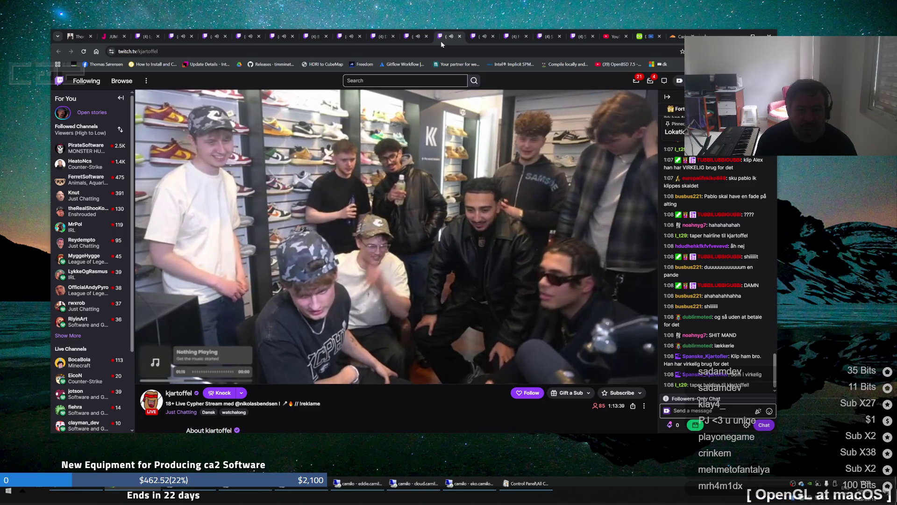
click(474, 37)
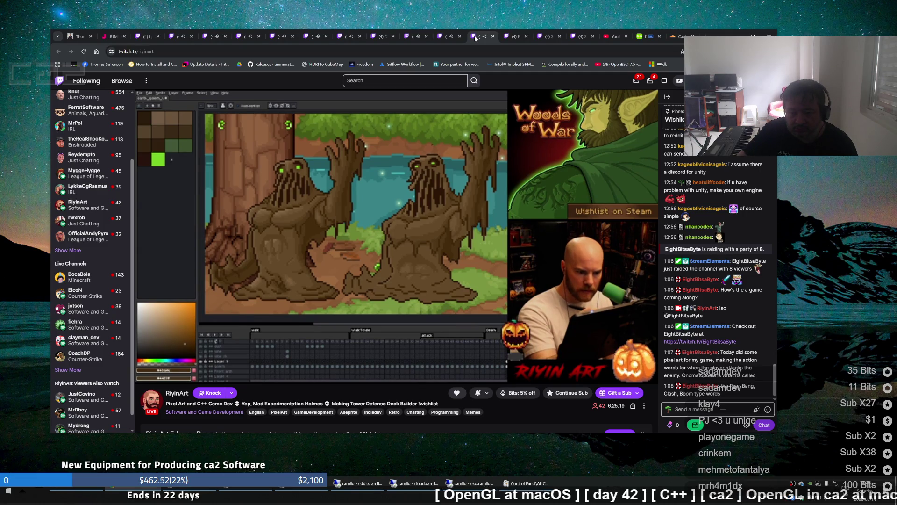
mouse_move(468, 169)
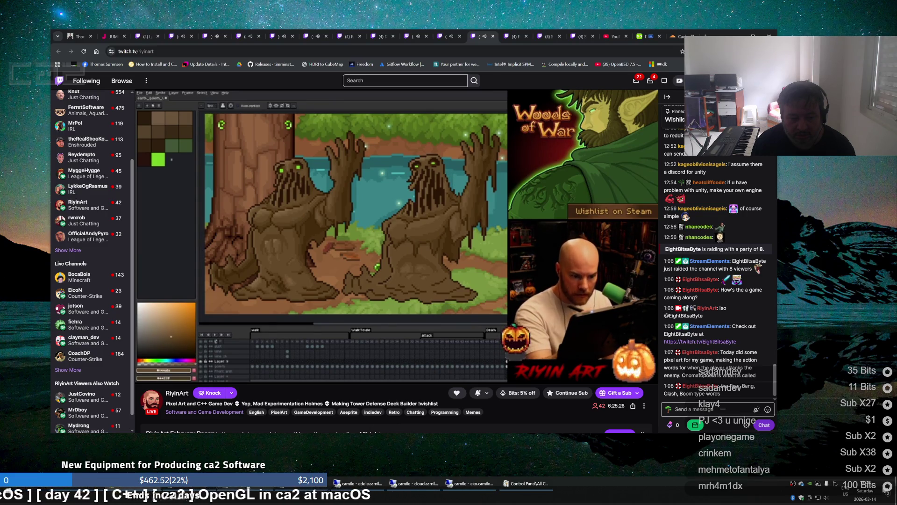
click(248, 489)
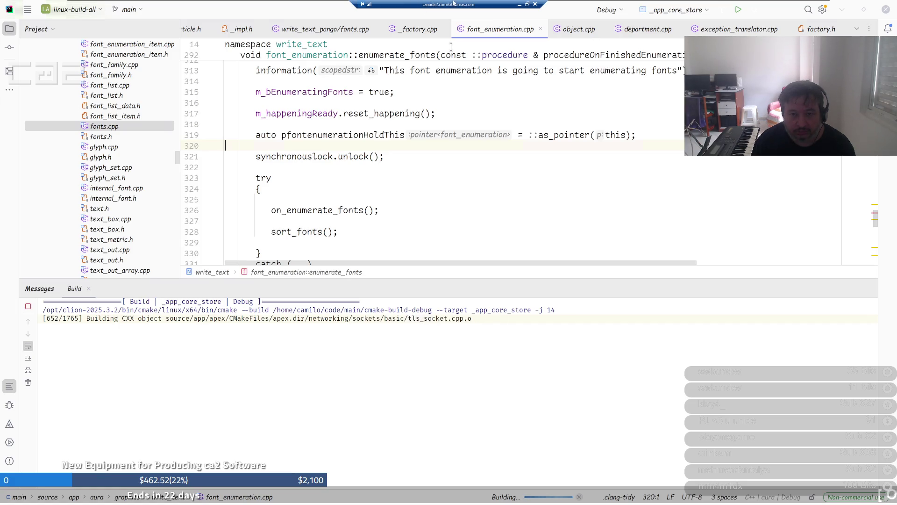
Minimize the remote CLion session so the pixel-art game dev stream shows again
click(520, 5)
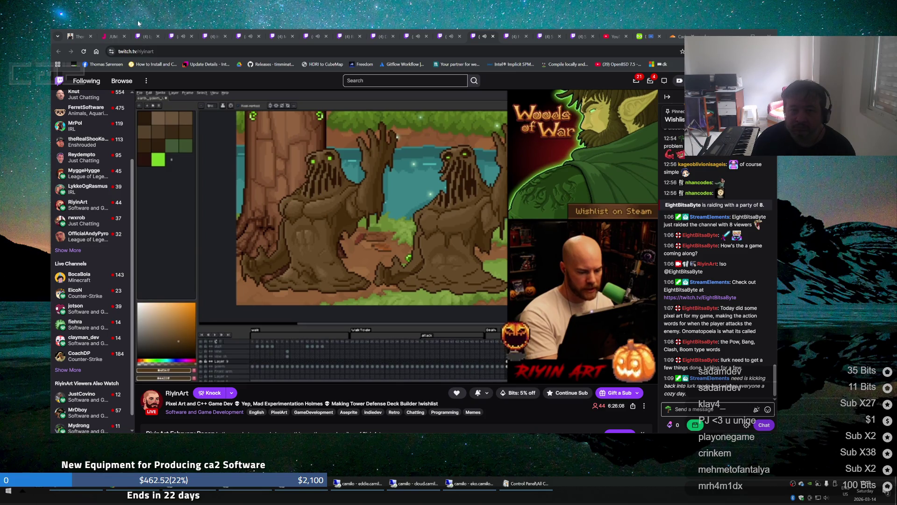
Cycle through the cypher, IRL room, Bolivia subathon and Counter-Strike streams, ending on HenrikEsping's 80s DJ stream
click(448, 38)
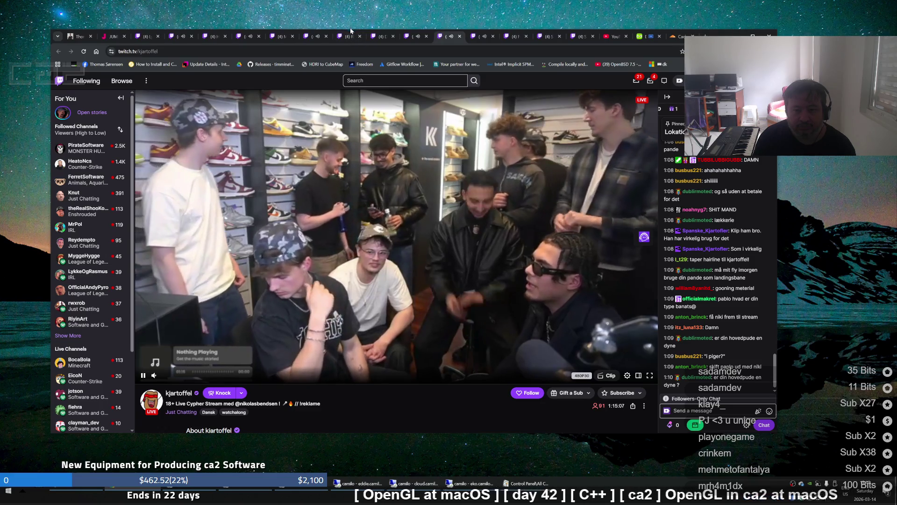
click(407, 39)
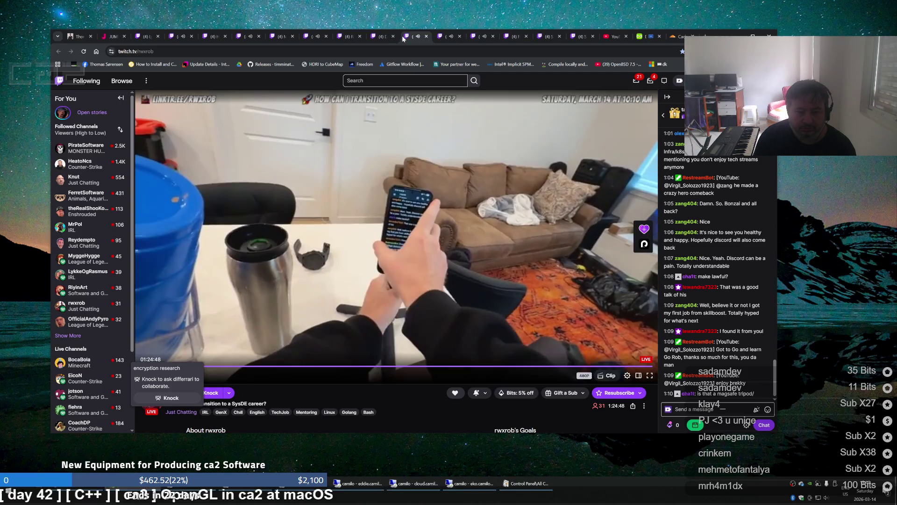
mouse_move(394, 38)
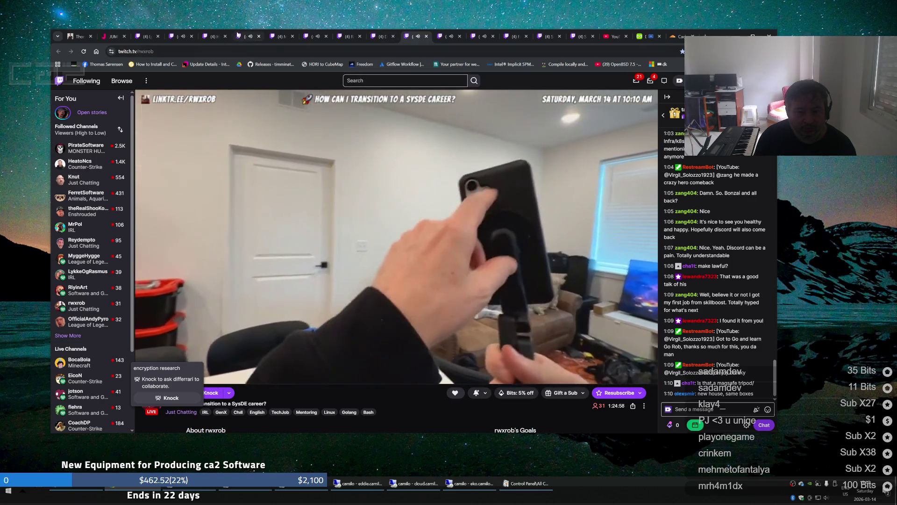
mouse_move(237, 35)
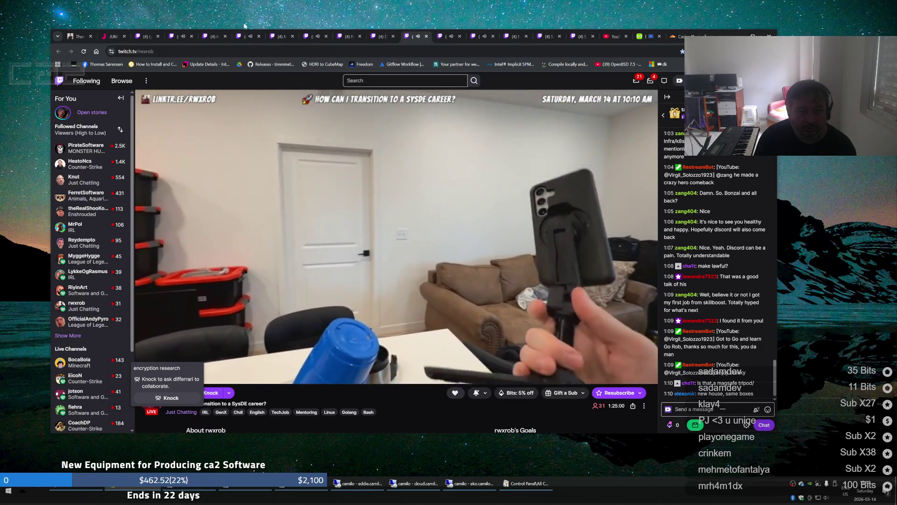
click(136, 38)
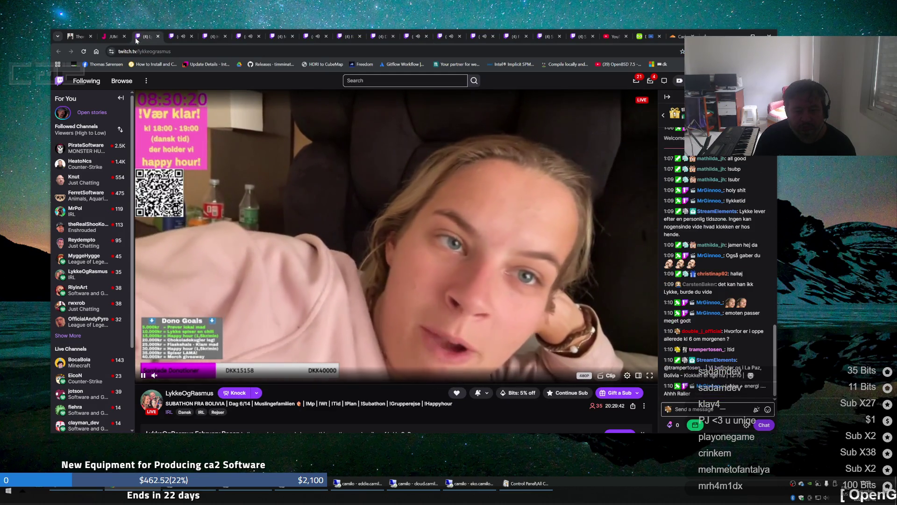
click(175, 37)
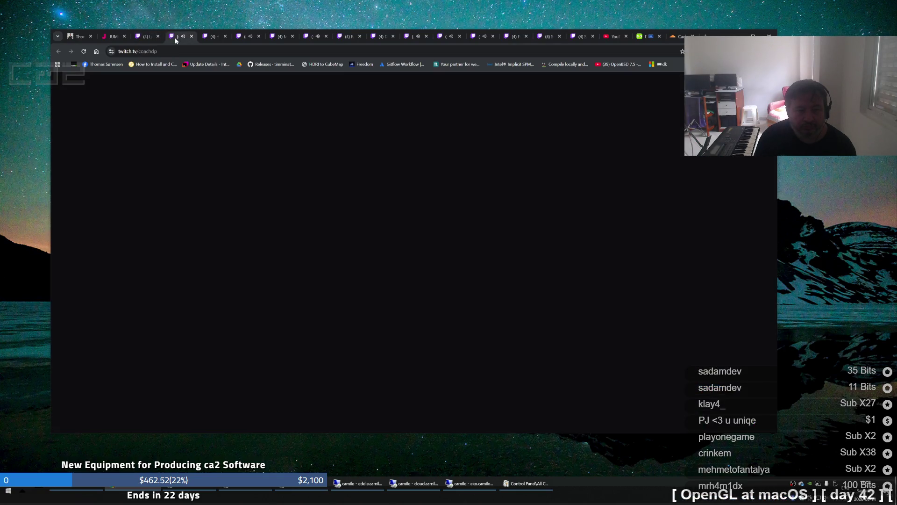
click(208, 40)
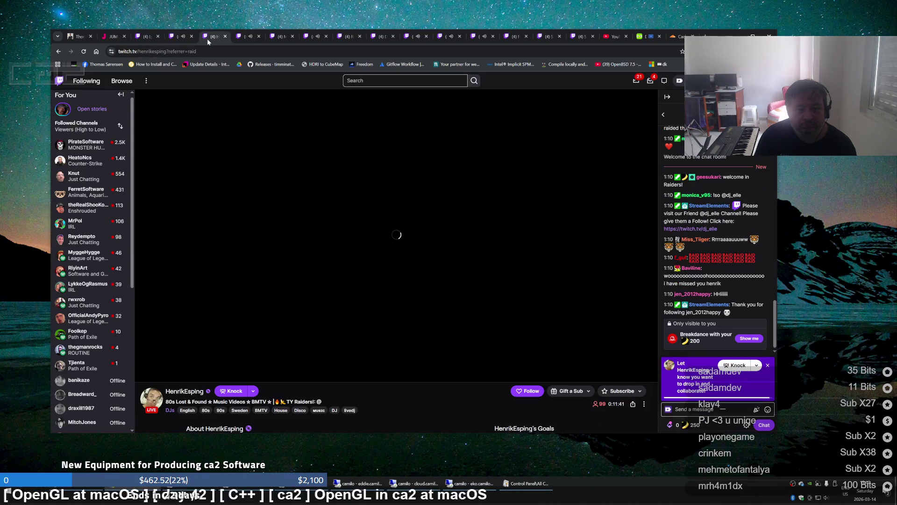
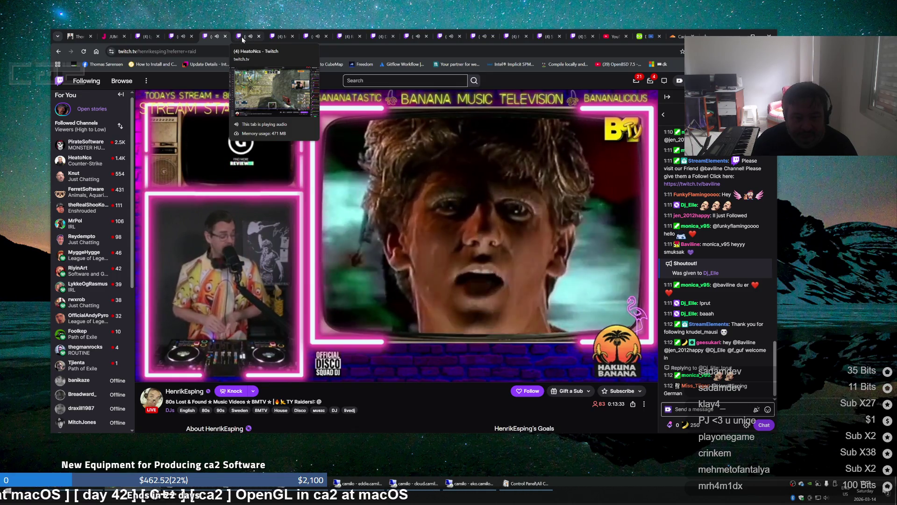
Cycle through the HeatoNcs, MyggeHygge, BocaBola and Reydempto streams, ending on OfficialAndyPyro
click(243, 37)
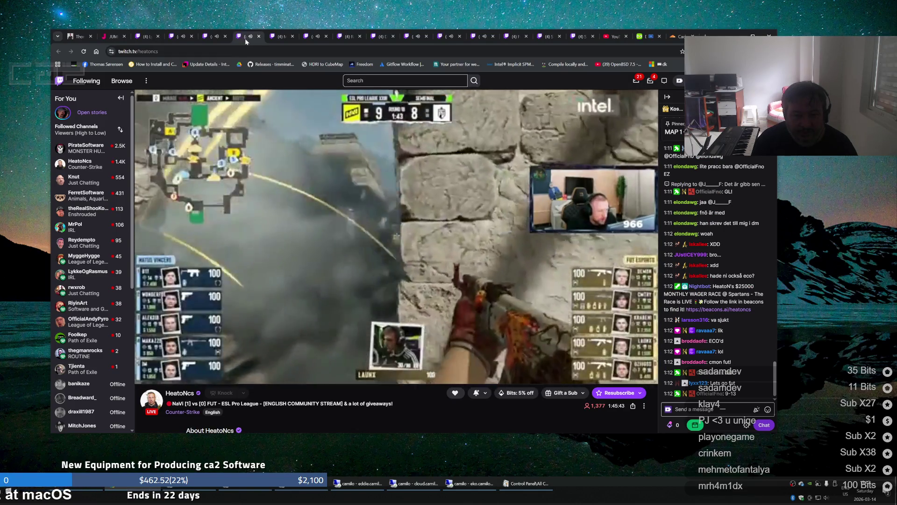
click(276, 40)
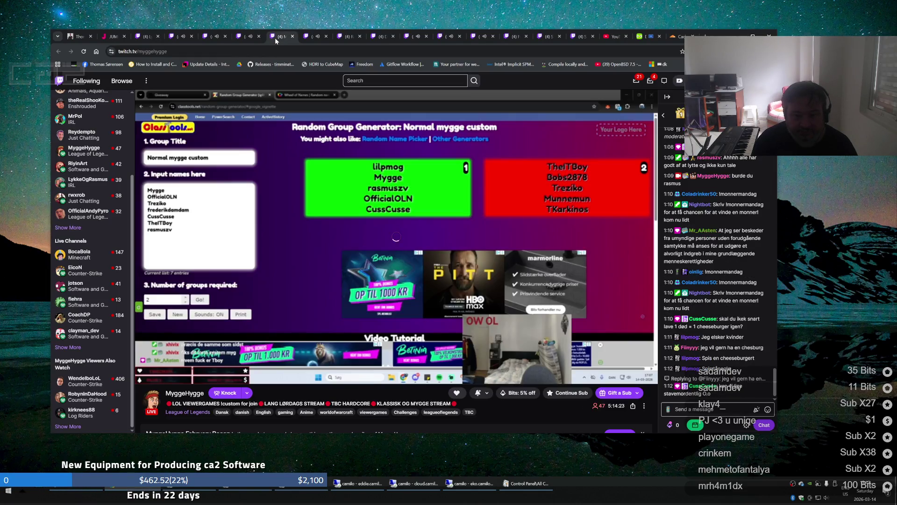
click(314, 42)
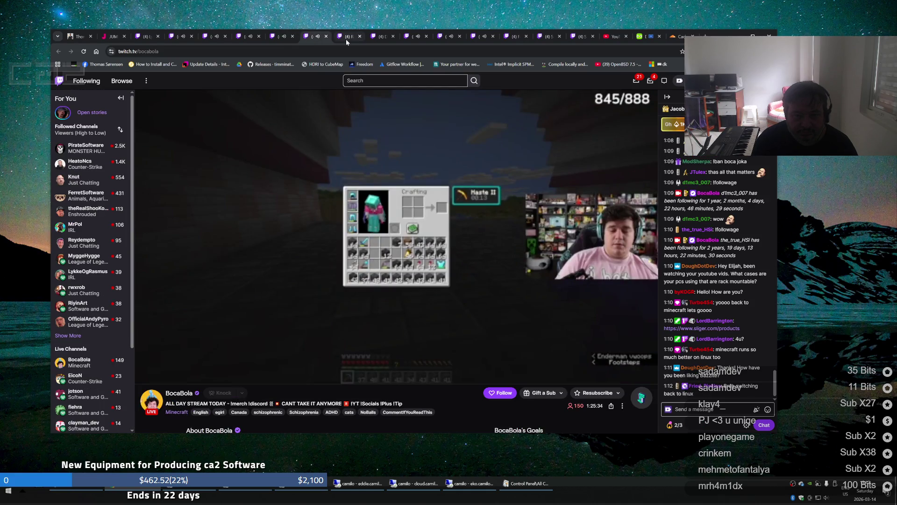
click(346, 38)
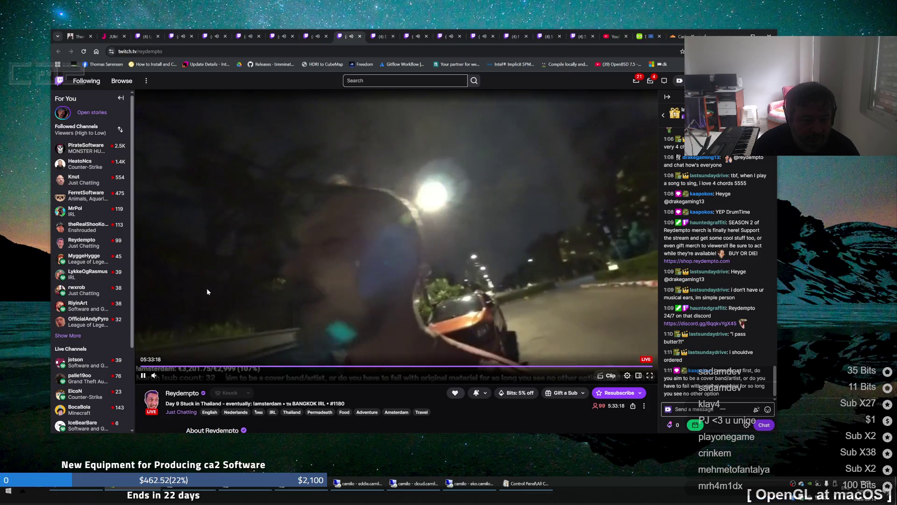
scroll(93, 323, down, 1)
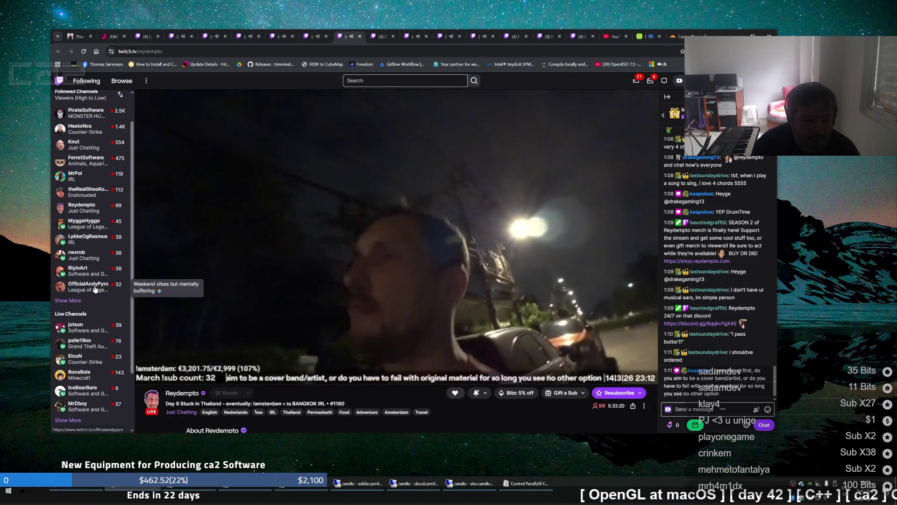
click(365, 36)
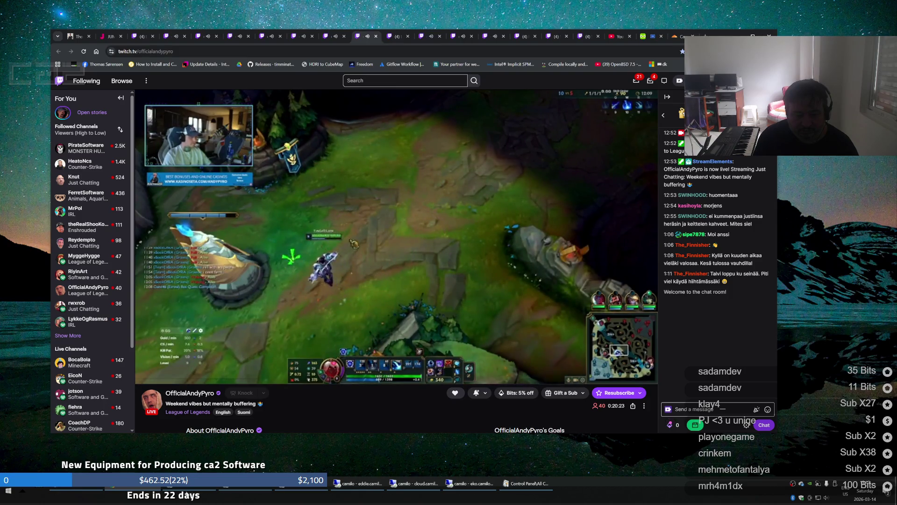
click(251, 489)
click(251, 489)
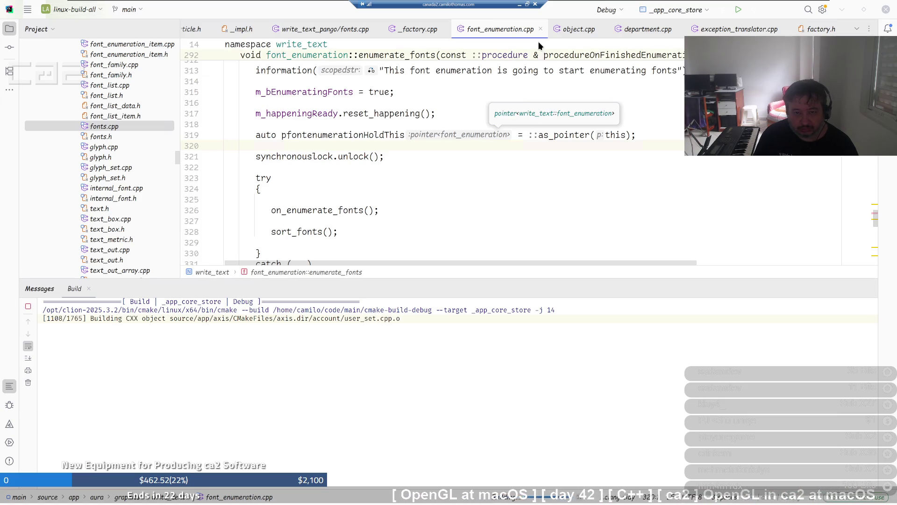
click(519, 4)
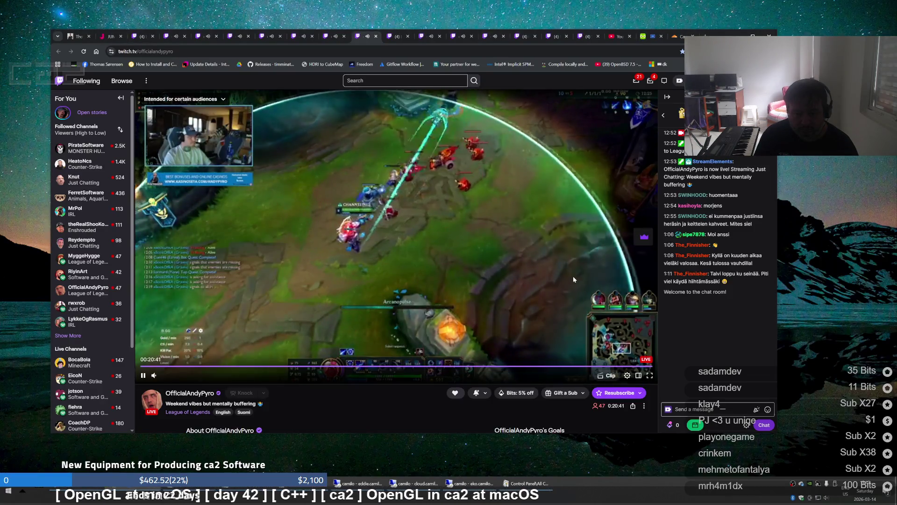
Open the player settings, switch to the kjartoffel stream, then minimize the Twitch browser with Win+Down
click(627, 376)
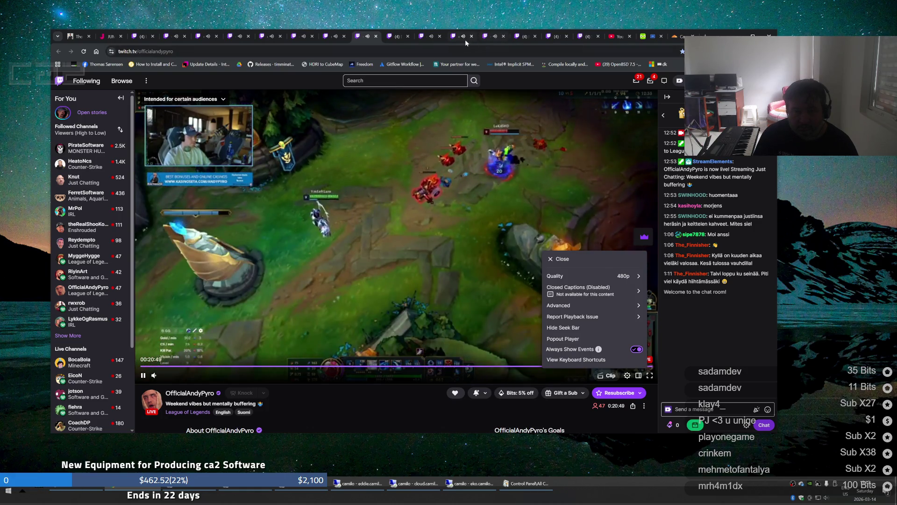
click(458, 41)
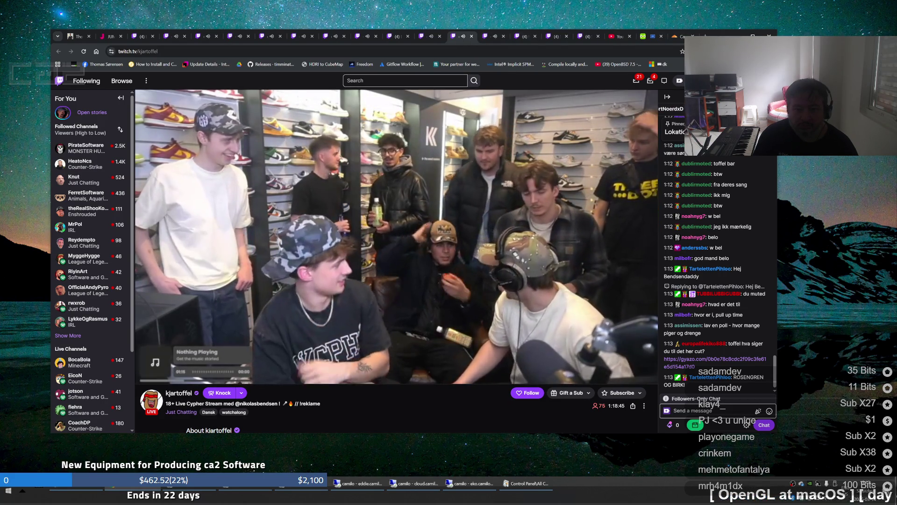
key(super+Down)
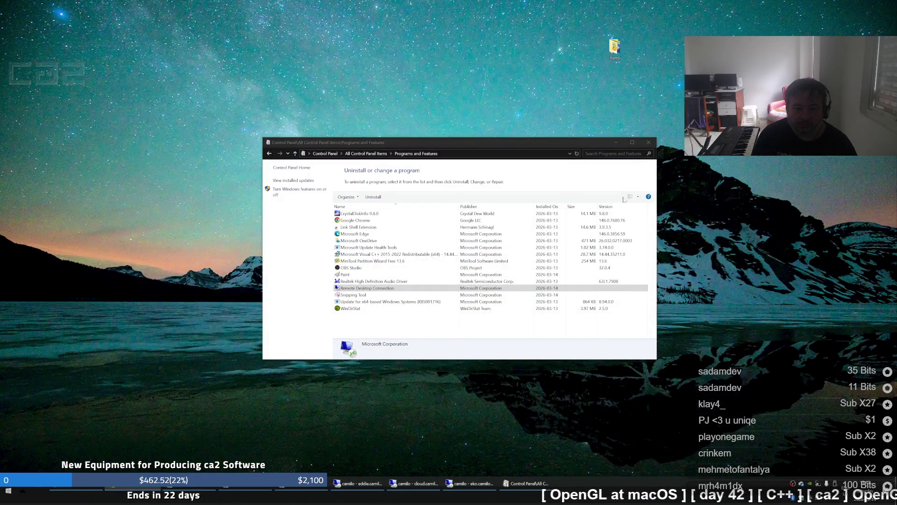
Minimize the Programs and Features window and bring back the remote CLion session
click(616, 142)
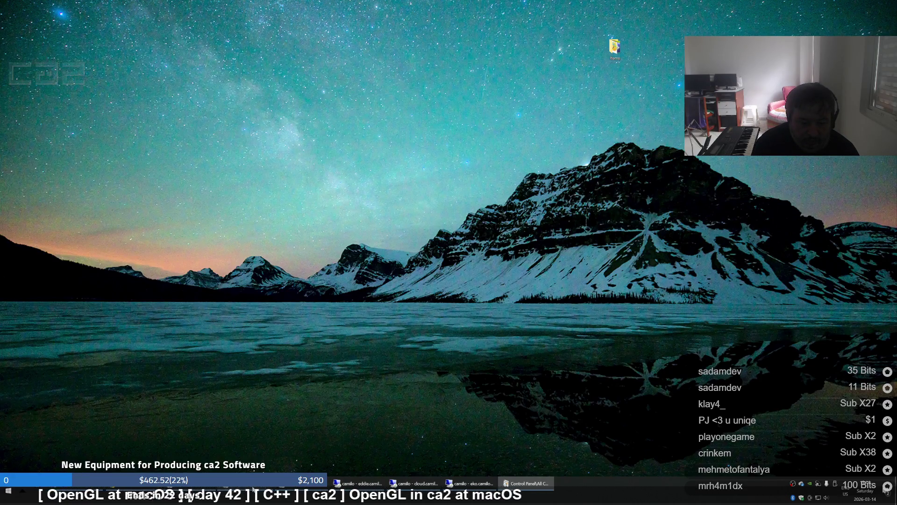
click(357, 483)
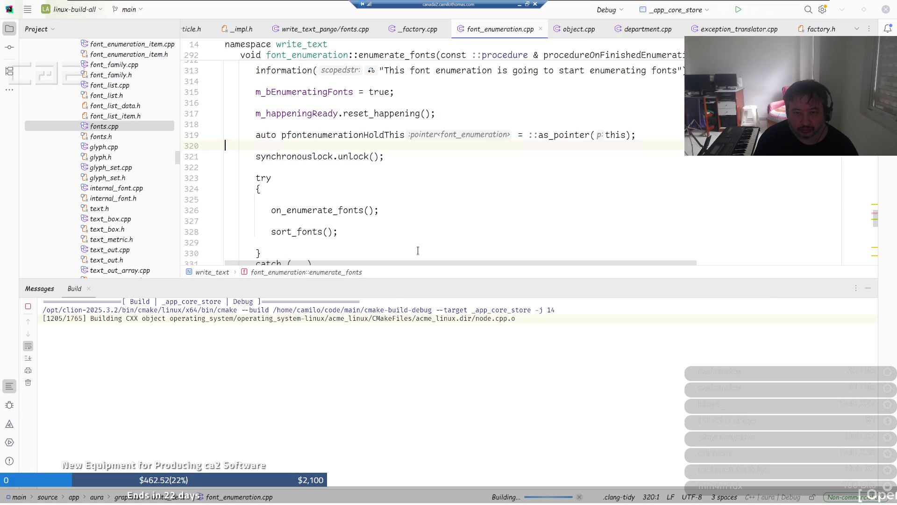
Minimize the Remote Desktop window while the _app_core_store build keeps running
click(520, 4)
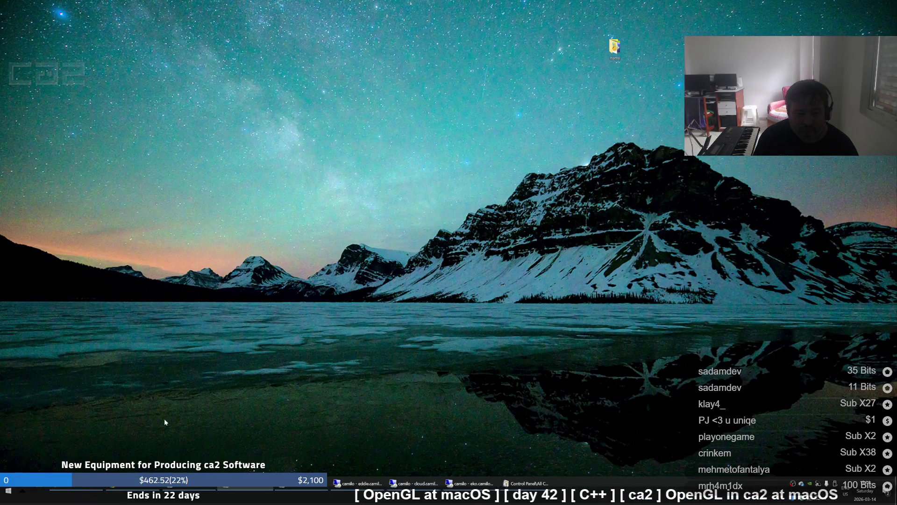
Restore the Chrome window playing kjartoffel's sneaker-shop cypher stream with Alt+Tab
key(alt+Tab)
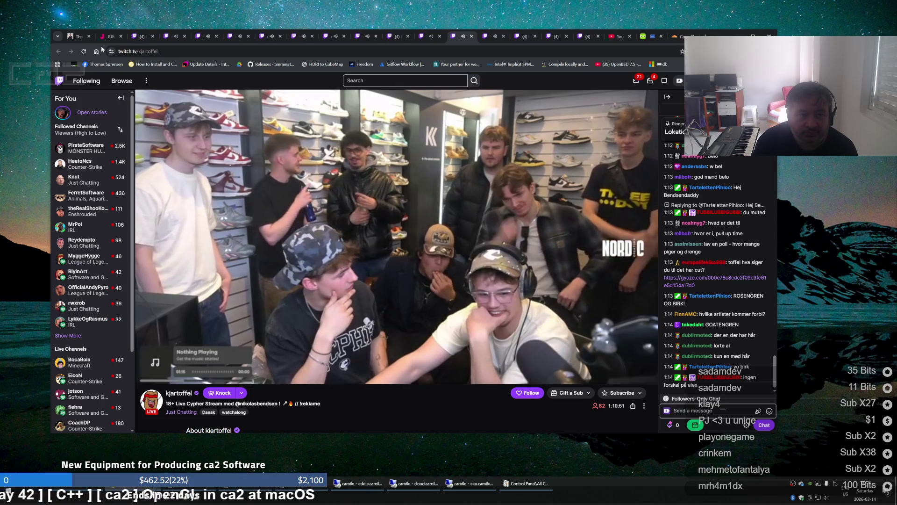
Switch through the Bolivia travel and Counter-Strike streams to the 80s music DJ stream
click(140, 39)
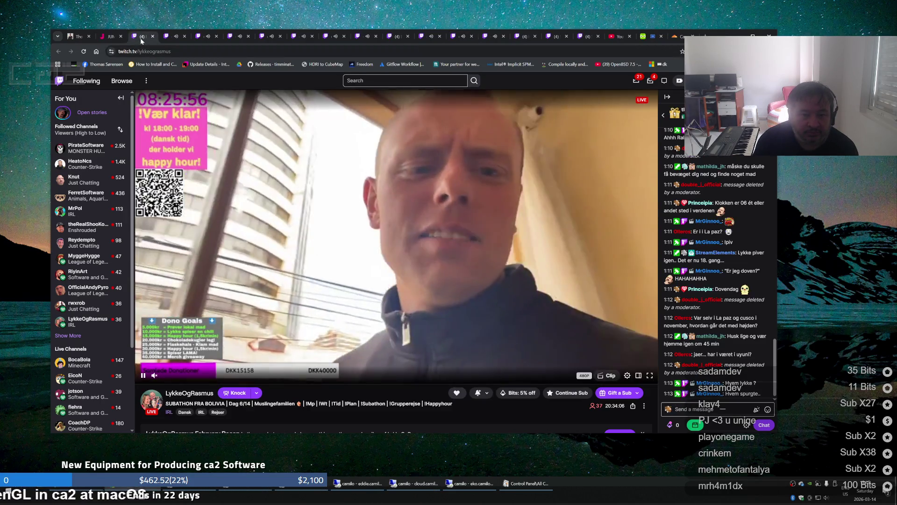
click(169, 37)
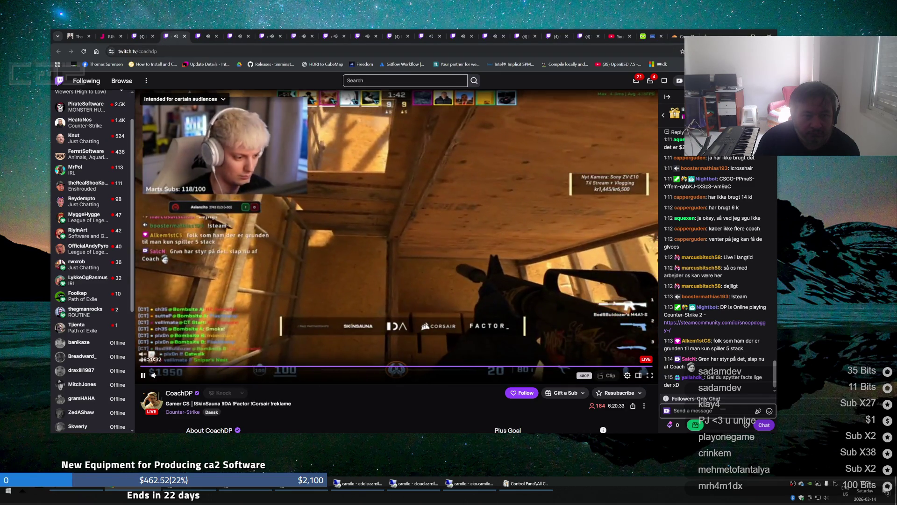
click(201, 37)
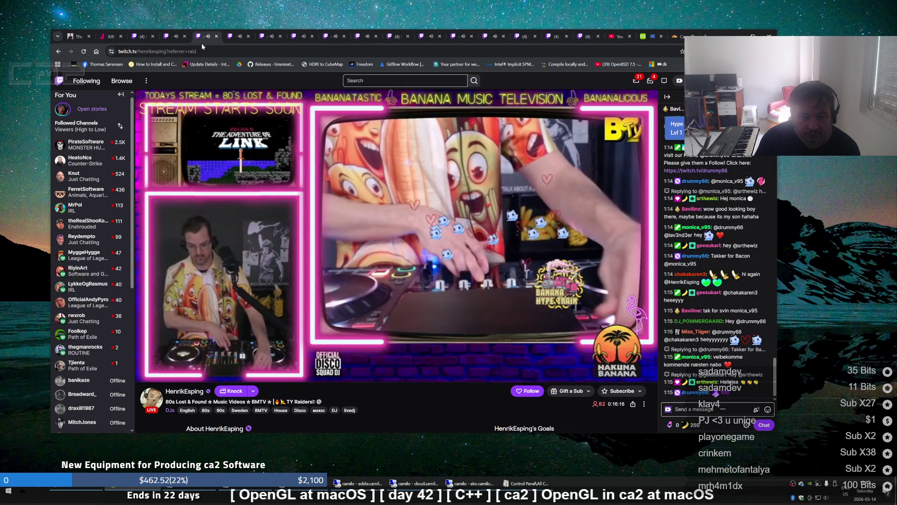
mouse_move(237, 40)
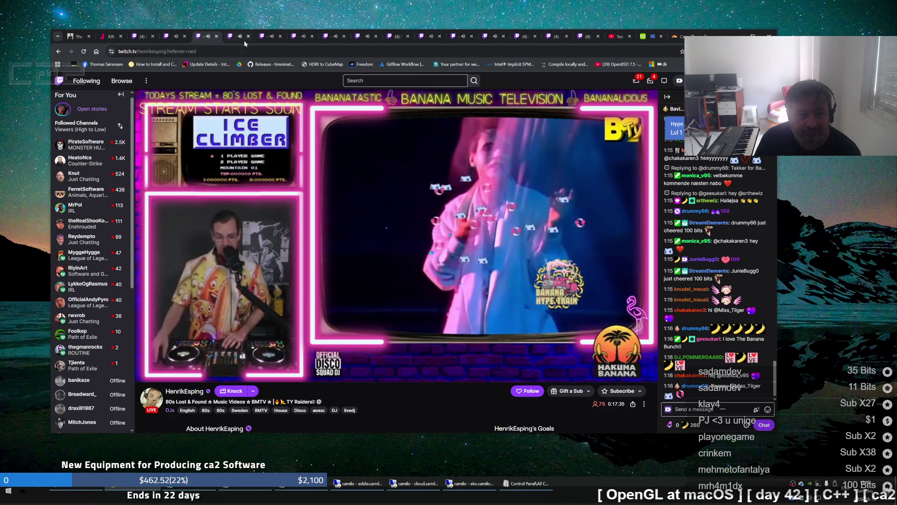
mouse_move(237, 42)
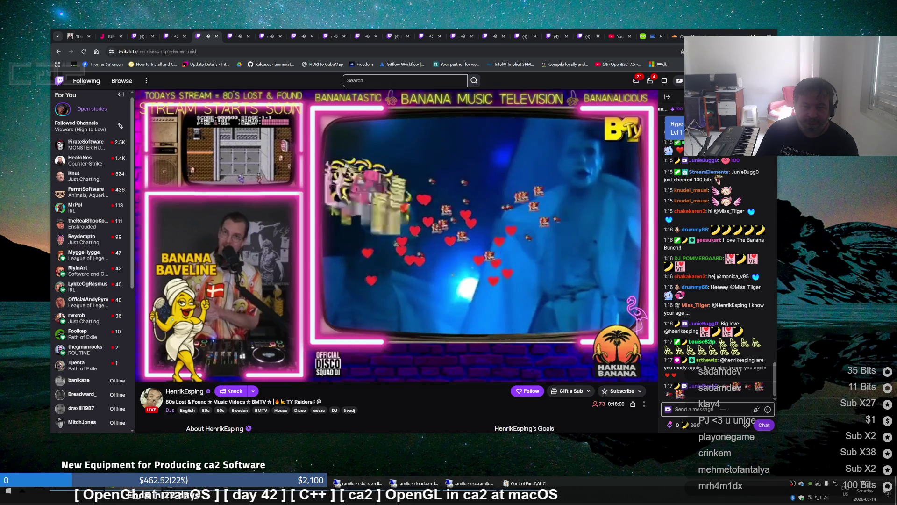
click(236, 40)
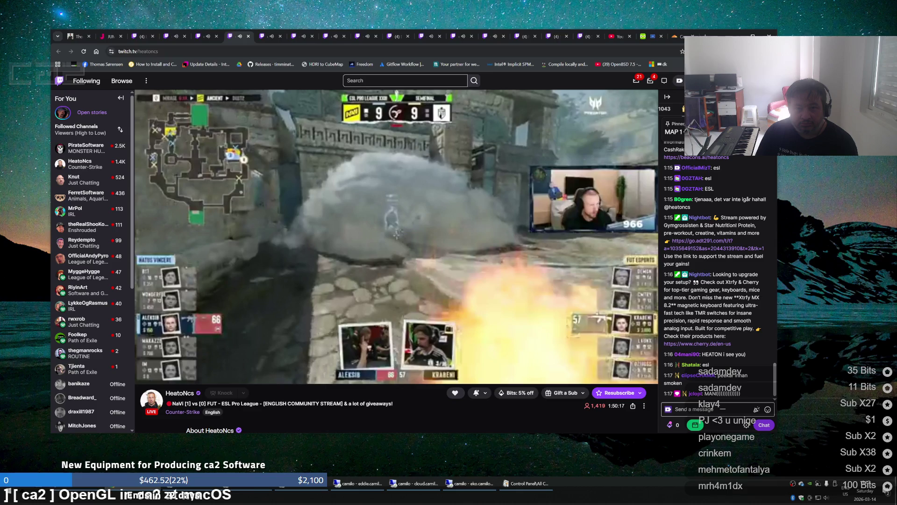
Switch to kjartoffel's sneaker-shop cypher stream tab
click(460, 37)
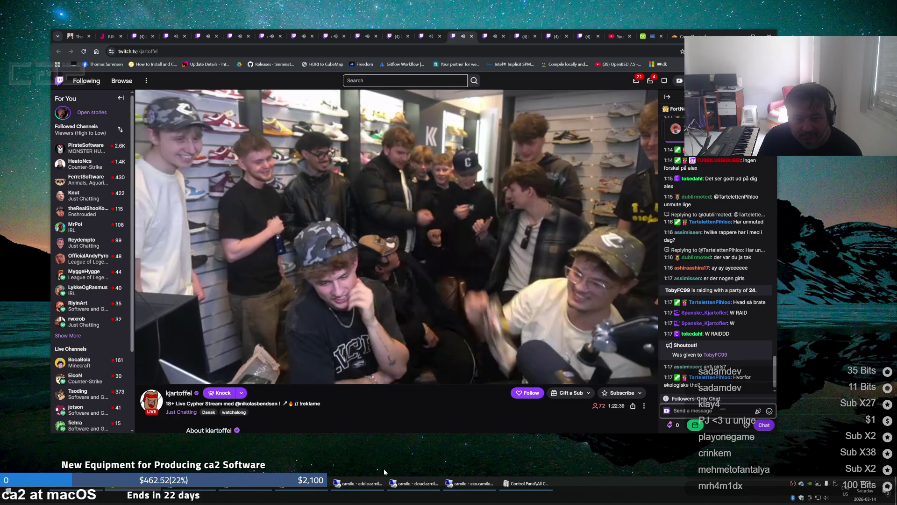
Switch to the Bolivia travel subathon stream in the third Chrome tab
mouse_move(380, 483)
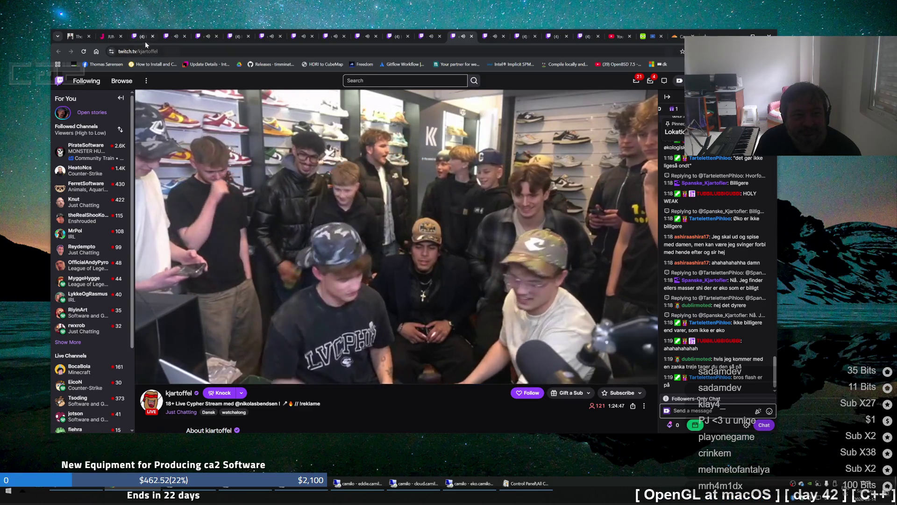
click(145, 37)
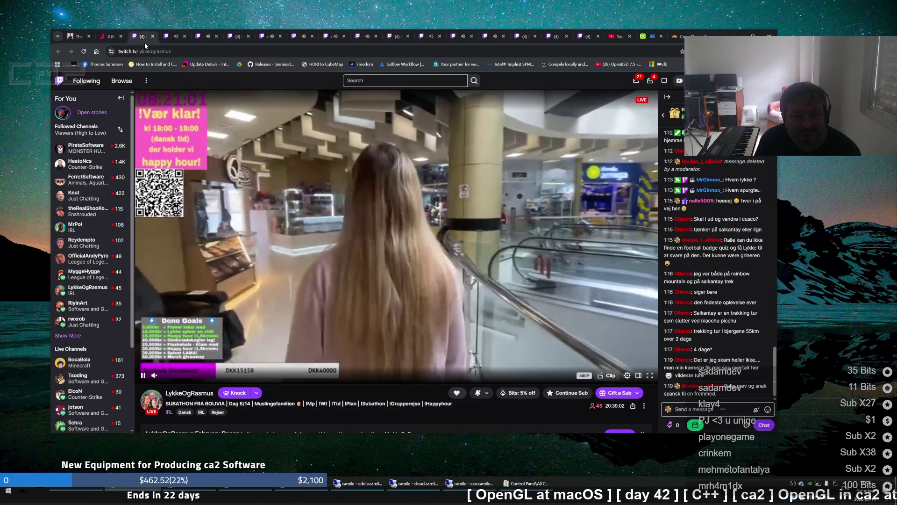